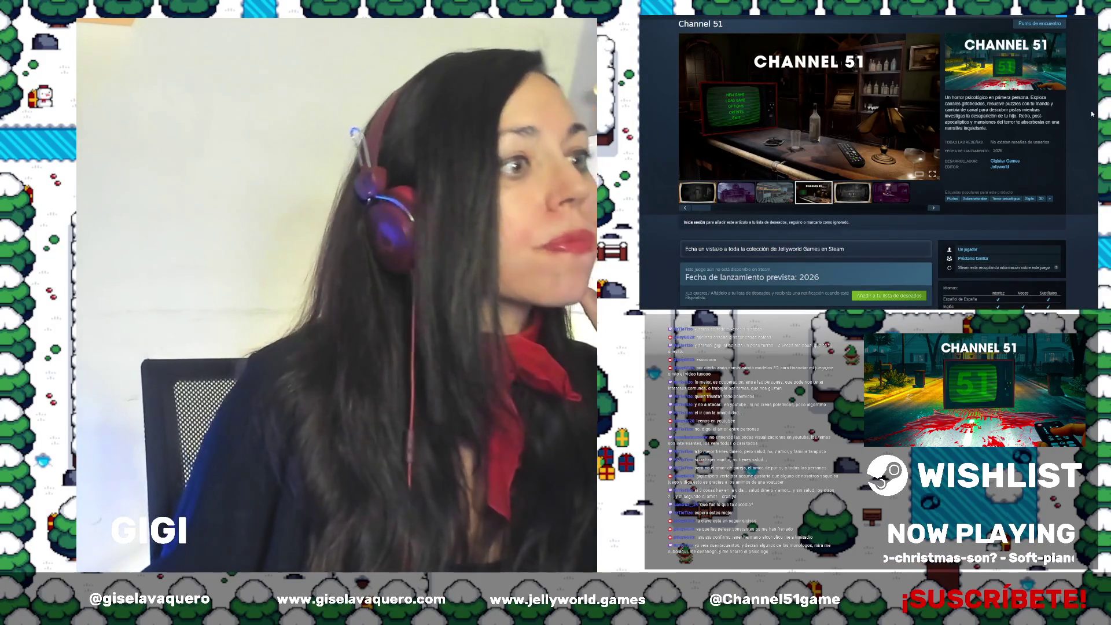
Open the Jellyworld Games publisher page from the Steam Store and scroll through it
scroll(963, 120, down, 5)
scroll(963, 120, down, 5)
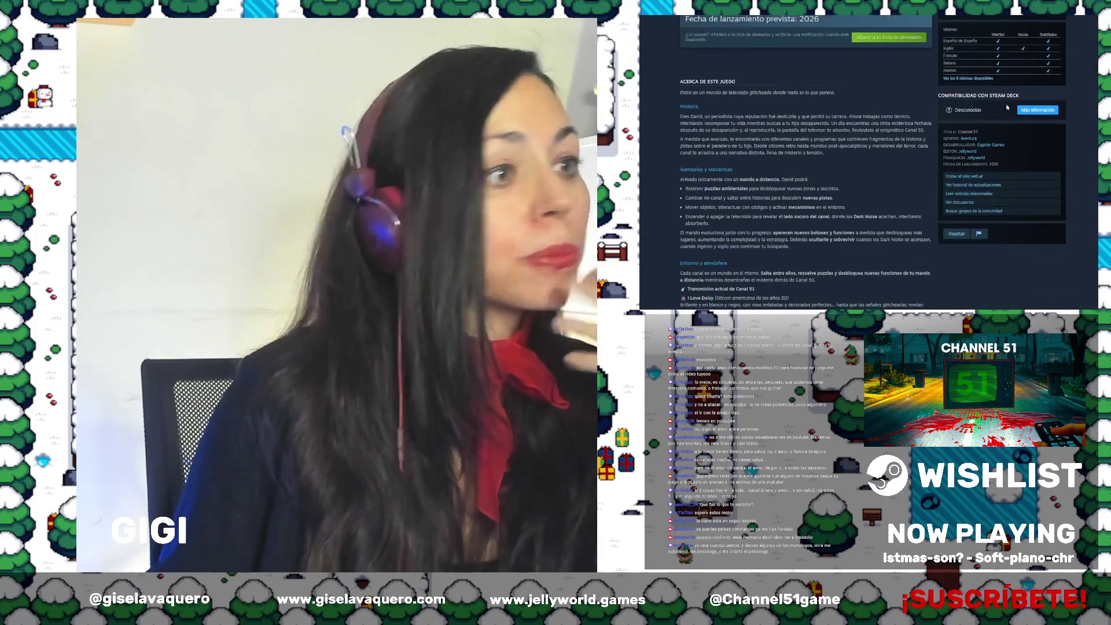
scroll(909, 95, down, 9)
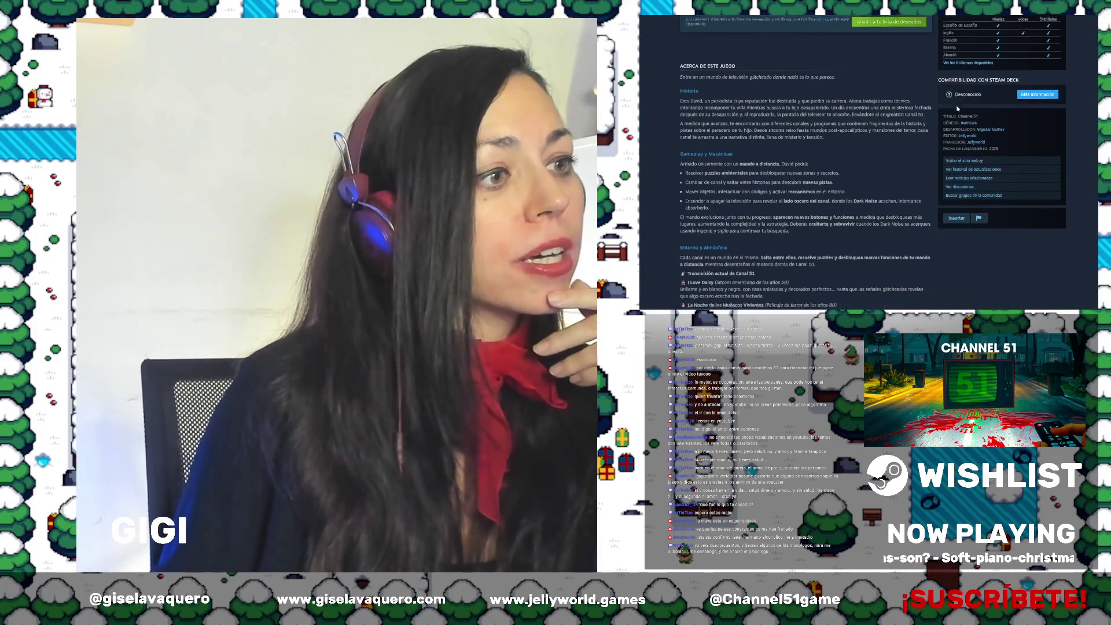
scroll(912, 95, up, 5)
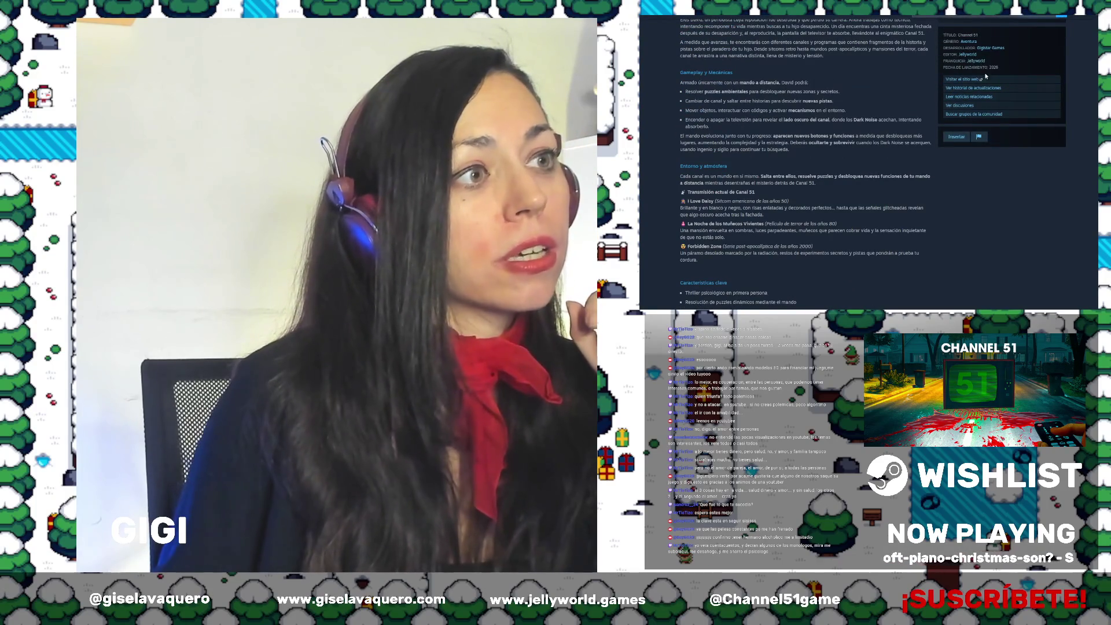
click(968, 54)
scroll(1017, 120, down, 5)
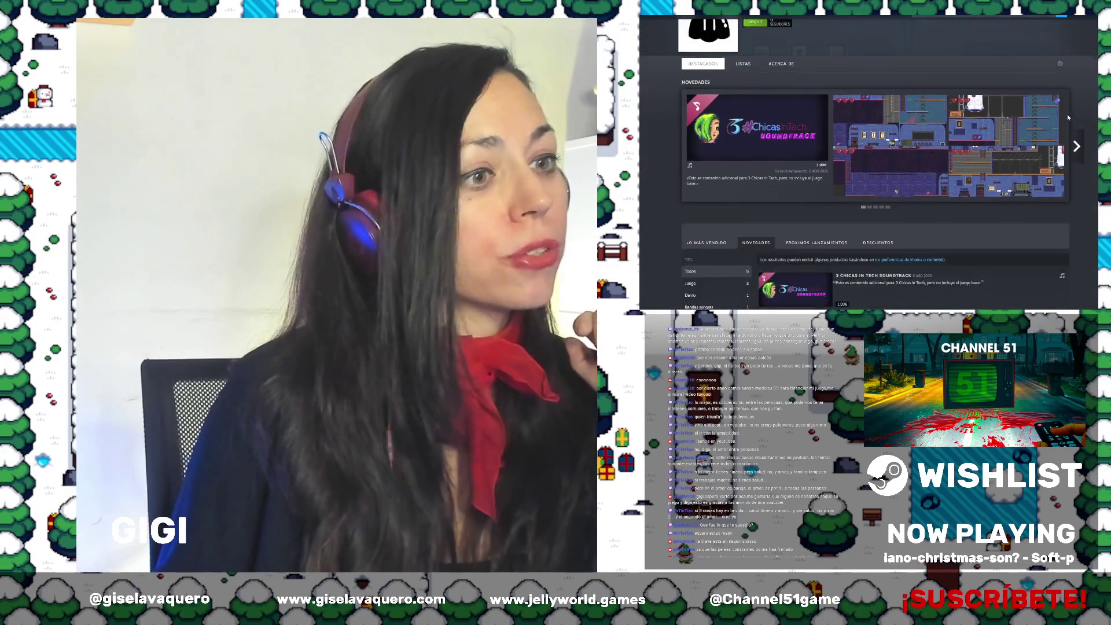
scroll(1068, 118, down, 5)
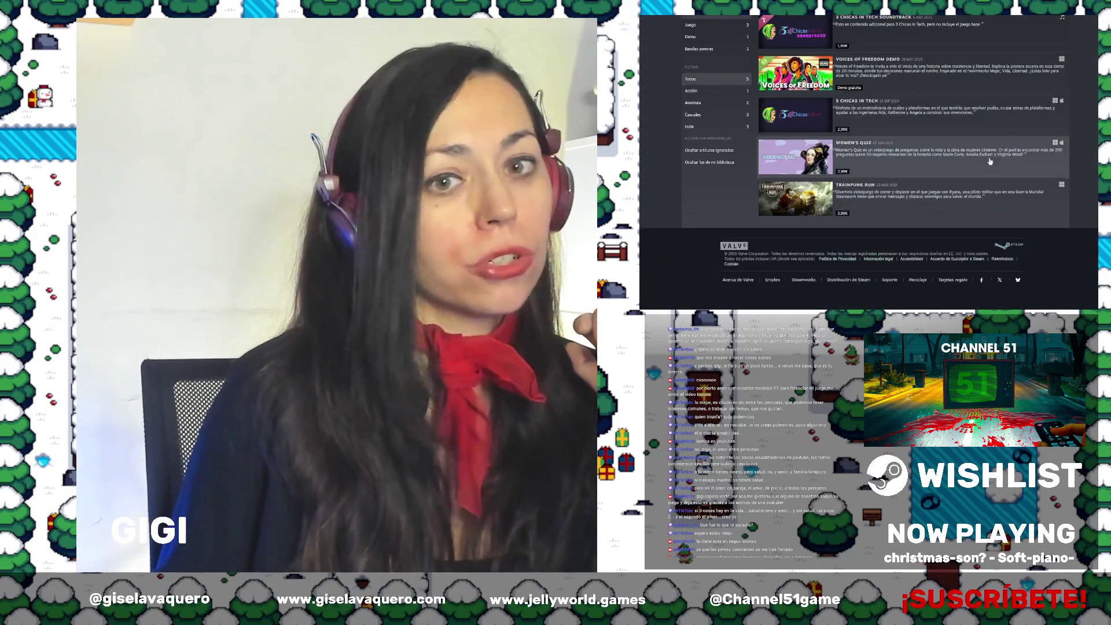
scroll(994, 161, up, 10)
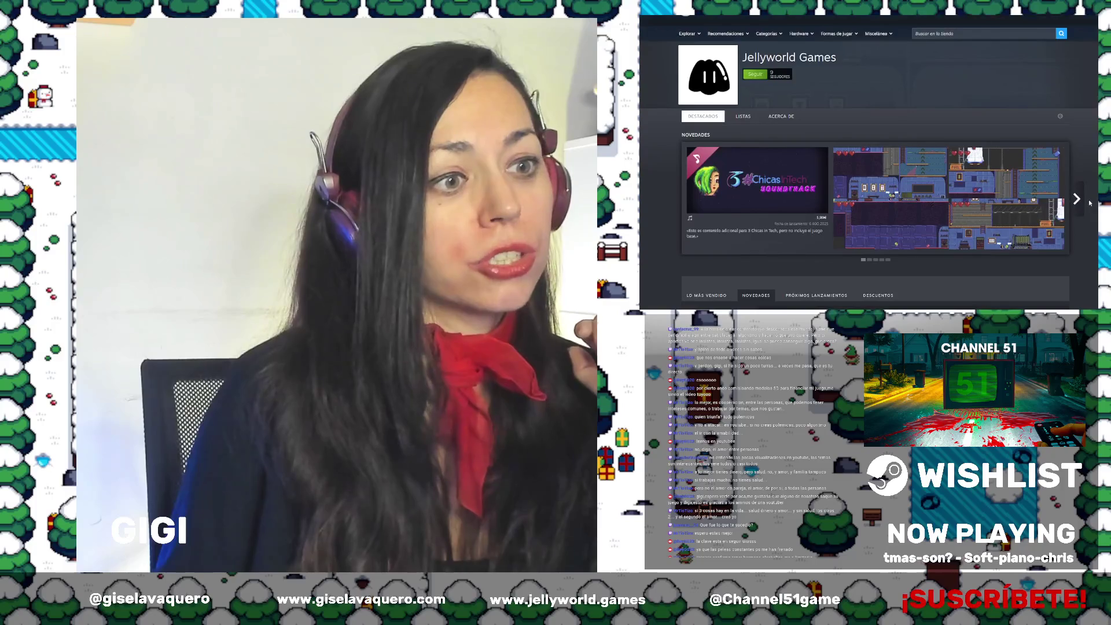
Advance the Novedades new-releases carousel four times and browse the rest of the page
click(1077, 199)
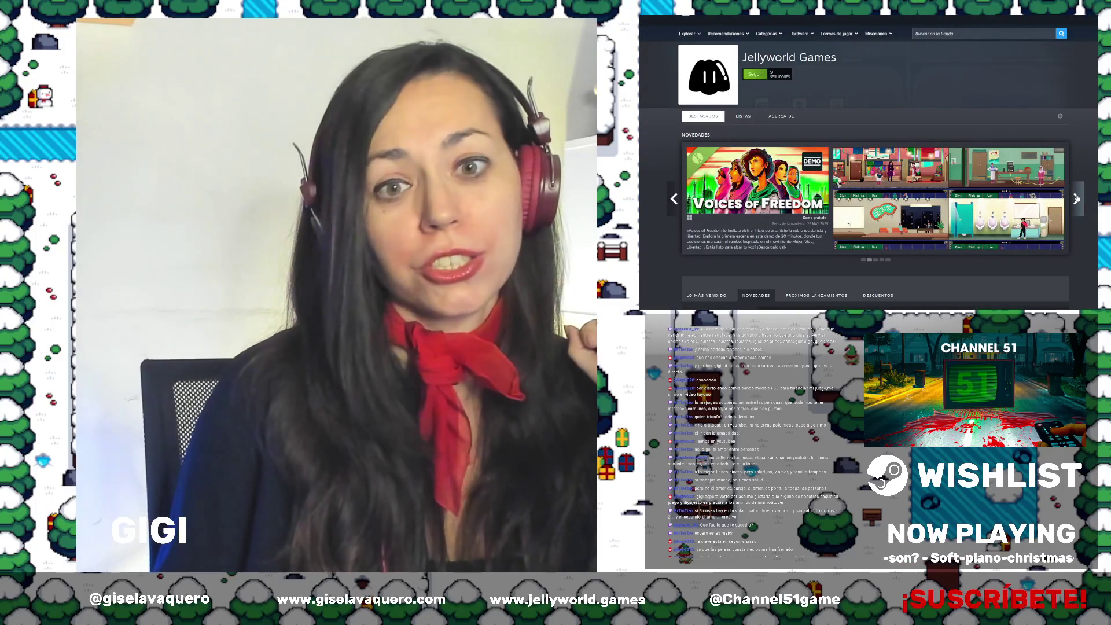
click(1076, 199)
click(1076, 198)
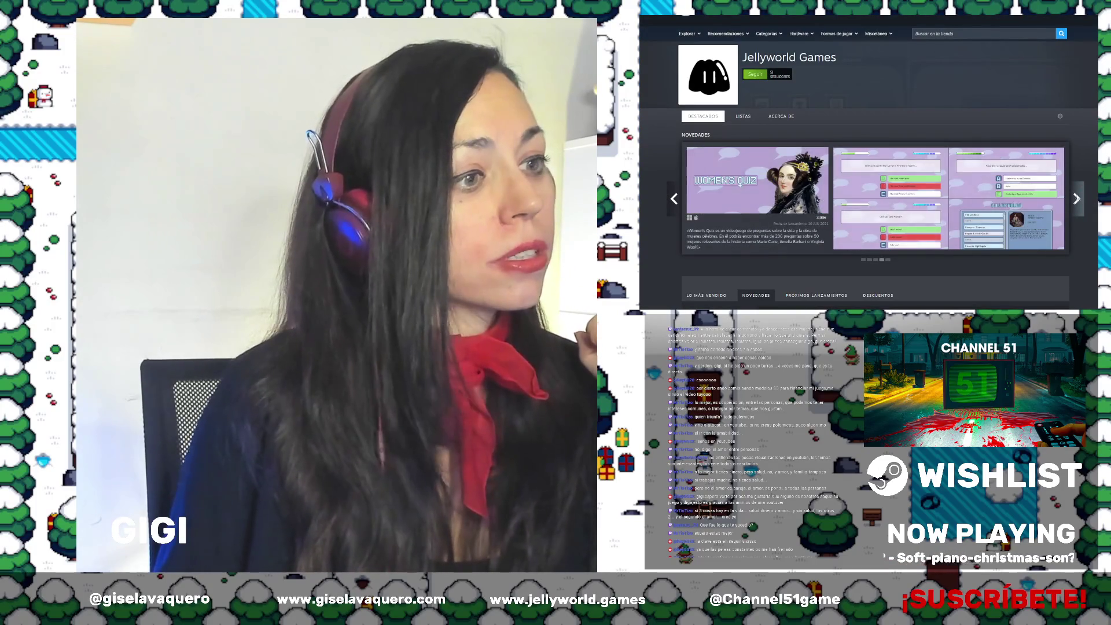
click(1077, 198)
scroll(1076, 187, down, 3)
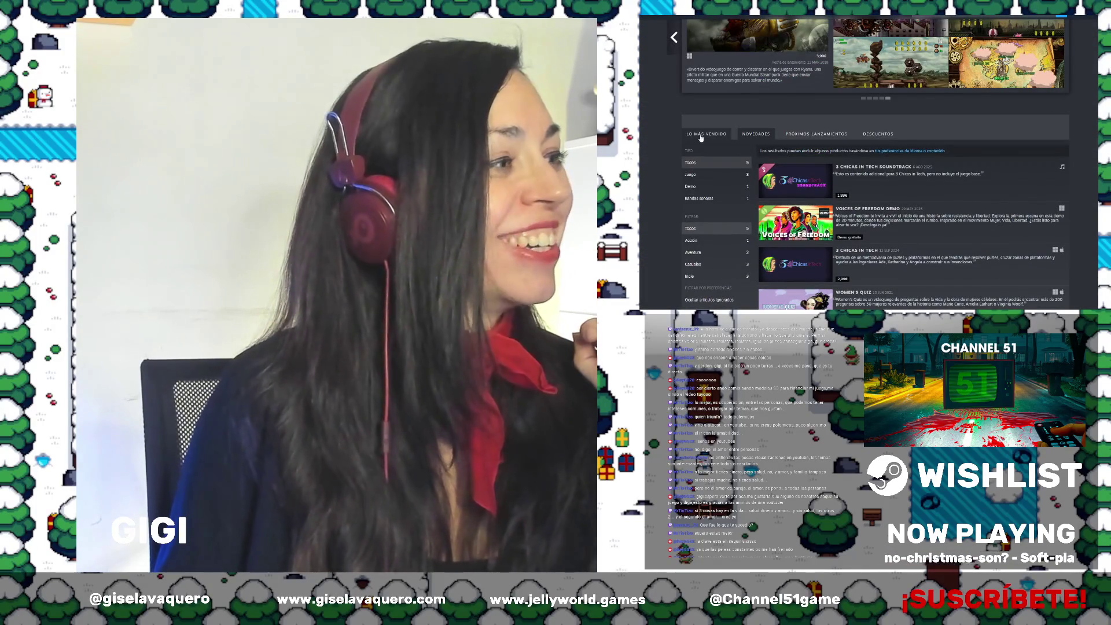
scroll(983, 165, down, 3)
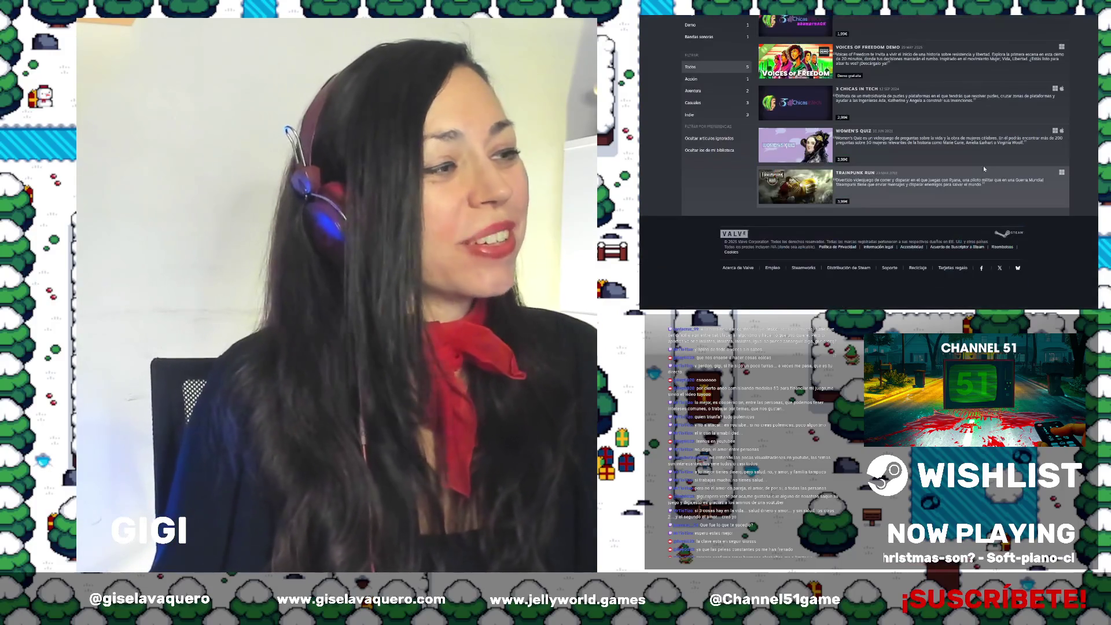
scroll(1064, 85, up, 3)
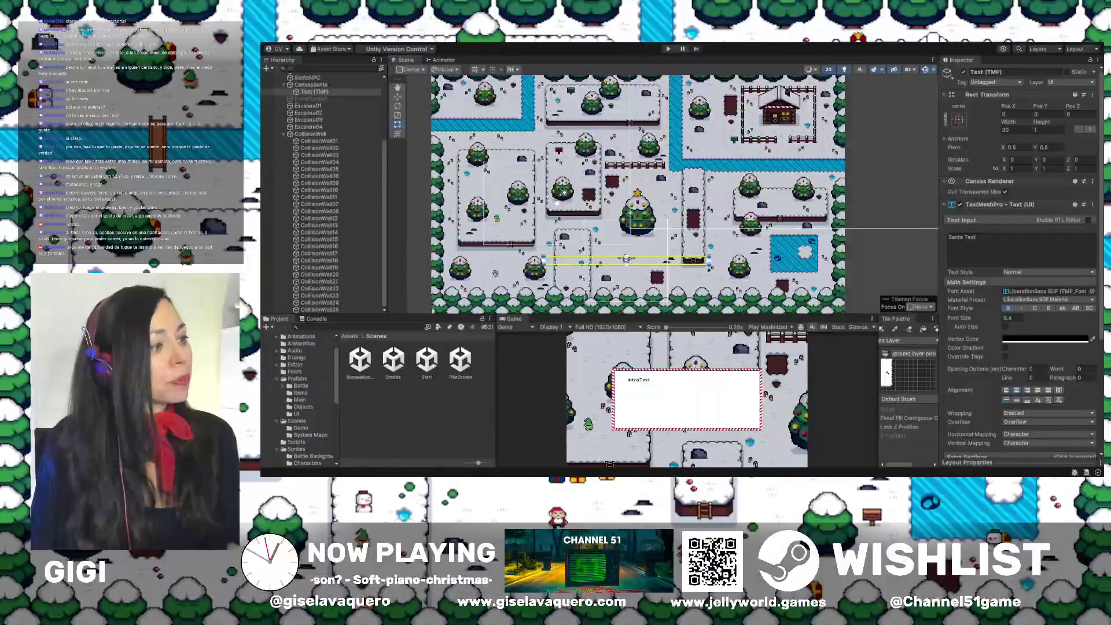
Make the Scene view slightly taller and pan across the snowy village map
drag(648, 316, 648, 330)
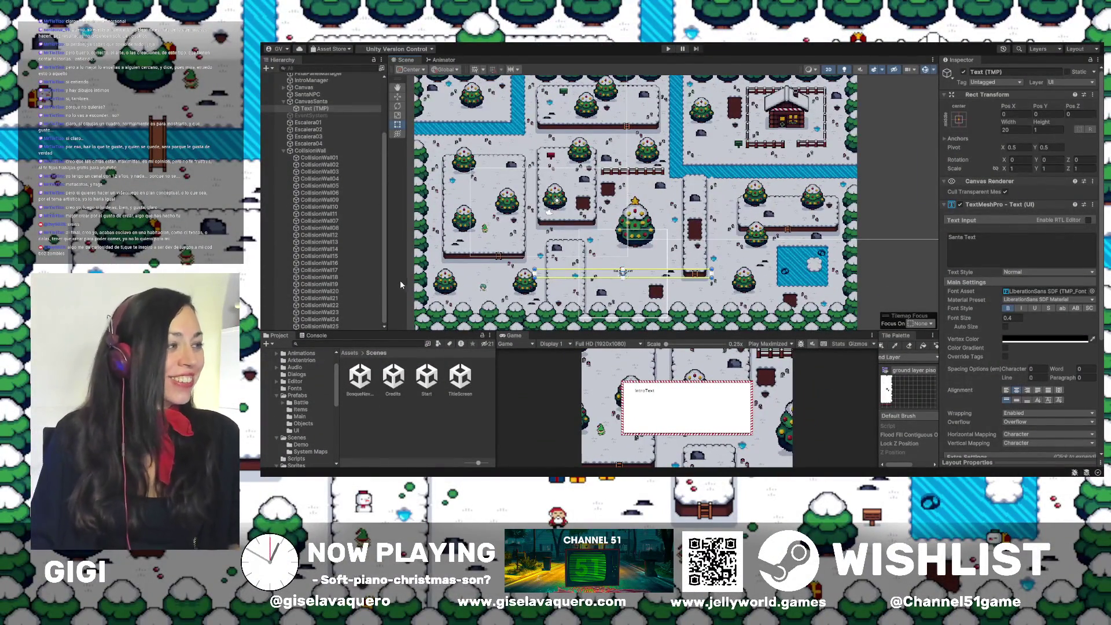
drag(729, 260, 777, 271)
scroll(777, 271, up, 3)
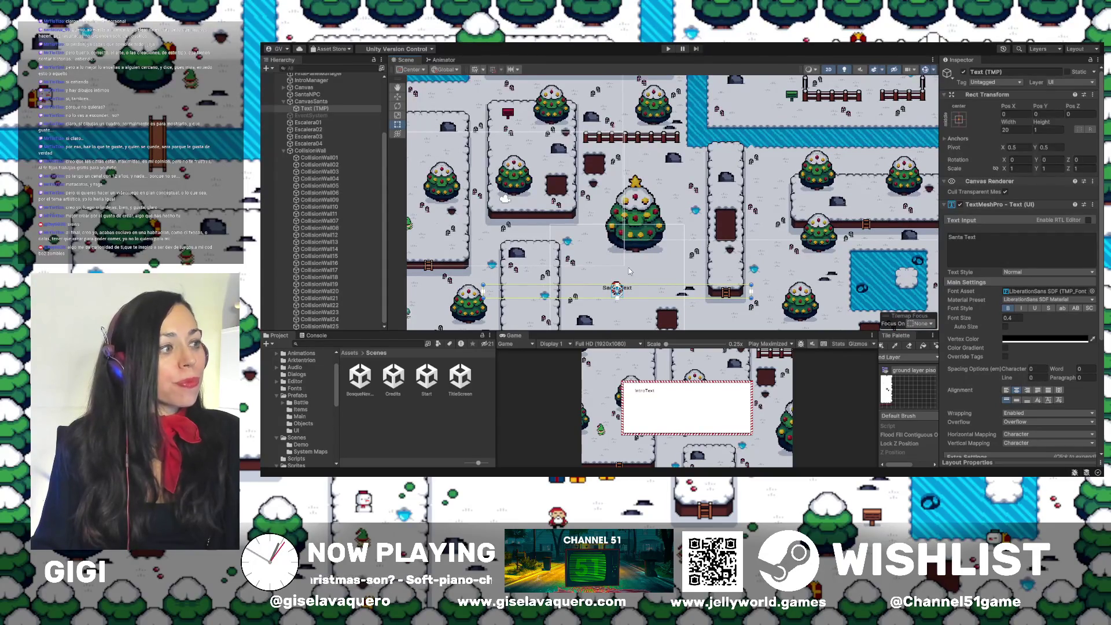
drag(817, 231, 783, 264)
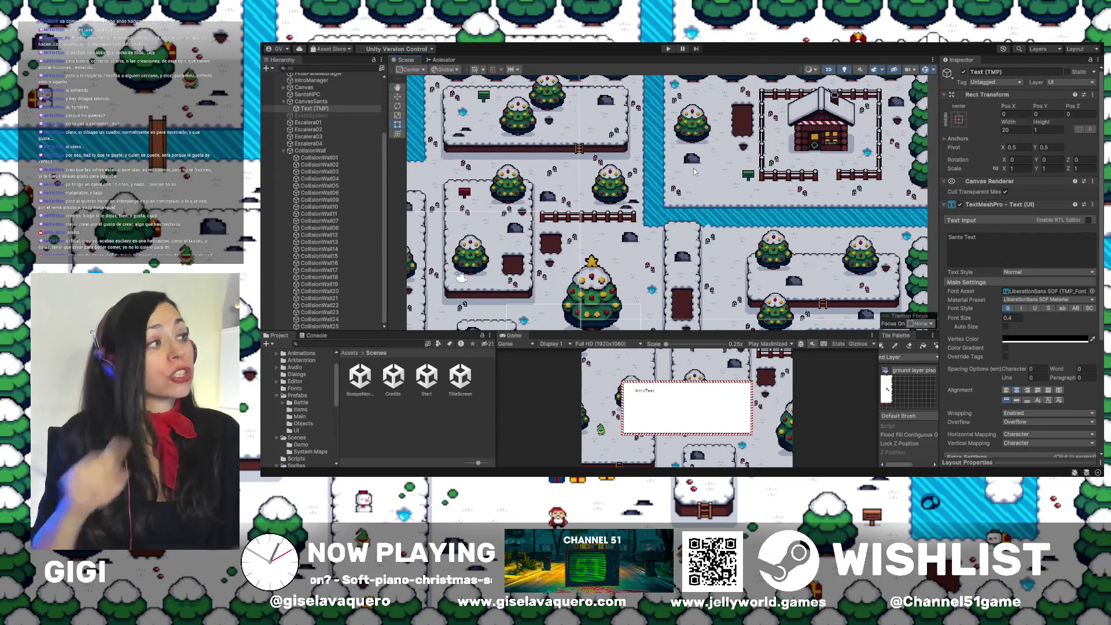
drag(525, 173, 648, 185)
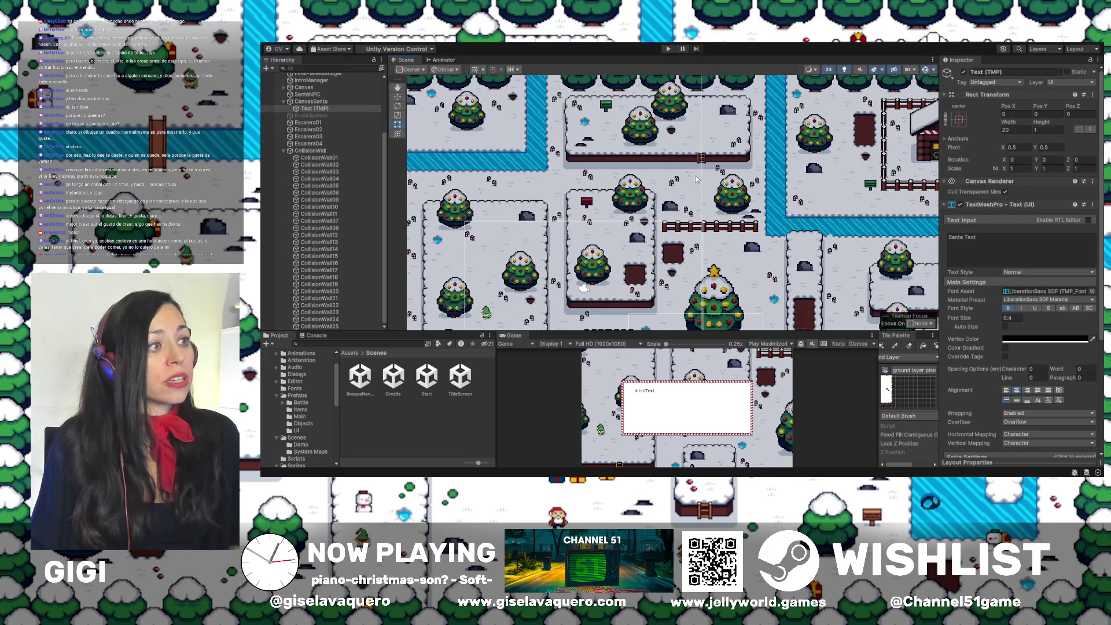
scroll(696, 169, down, 5)
scroll(707, 240, down, 1)
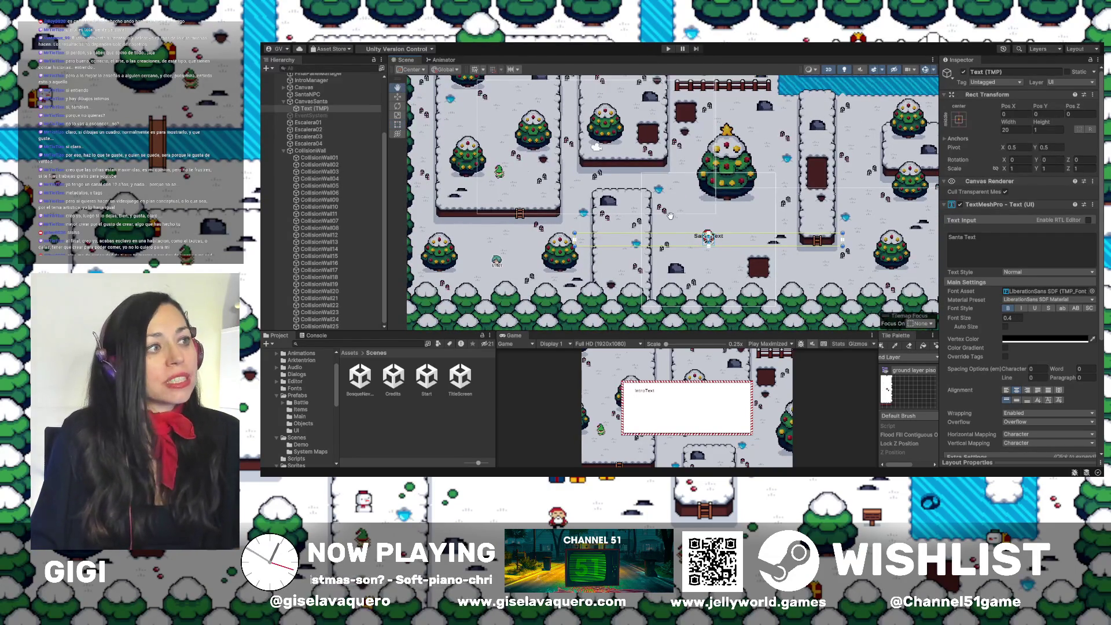
scroll(670, 216, up, 3)
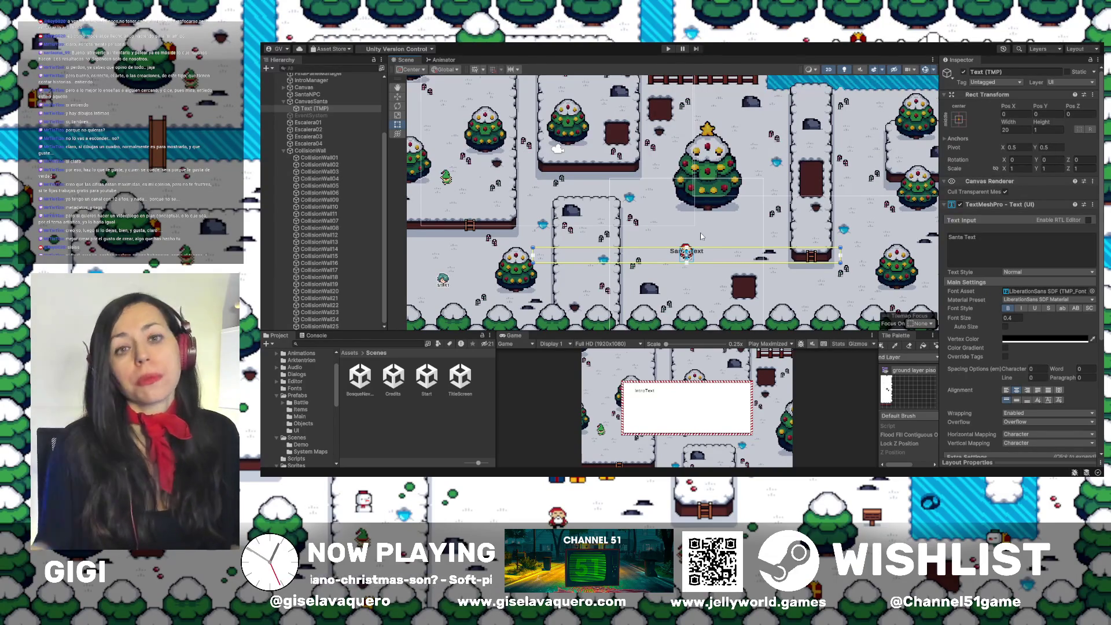
Zoom and scroll around the map near the Santa Text and the big Christmas tree
mouse_move(694, 149)
mouse_down()
mouse_move(689, 169)
mouse_move(678, 163)
mouse_move(699, 169)
mouse_move(601, 191)
mouse_move(571, 179)
mouse_move(615, 200)
mouse_move(651, 191)
mouse_up()
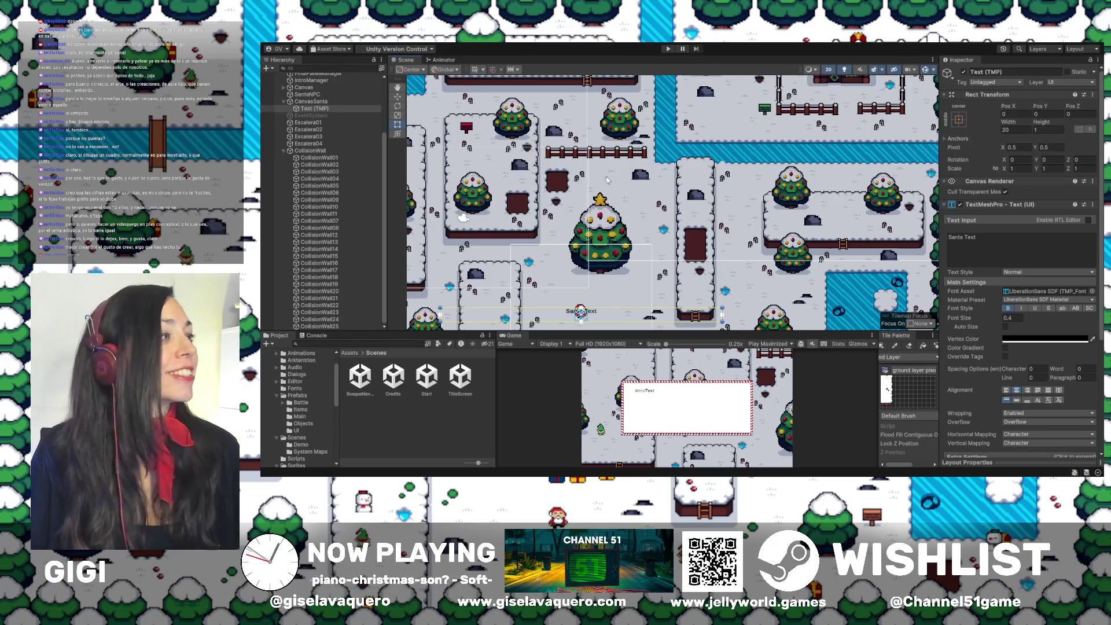
scroll(603, 196, up, 5)
scroll(604, 196, left, 5)
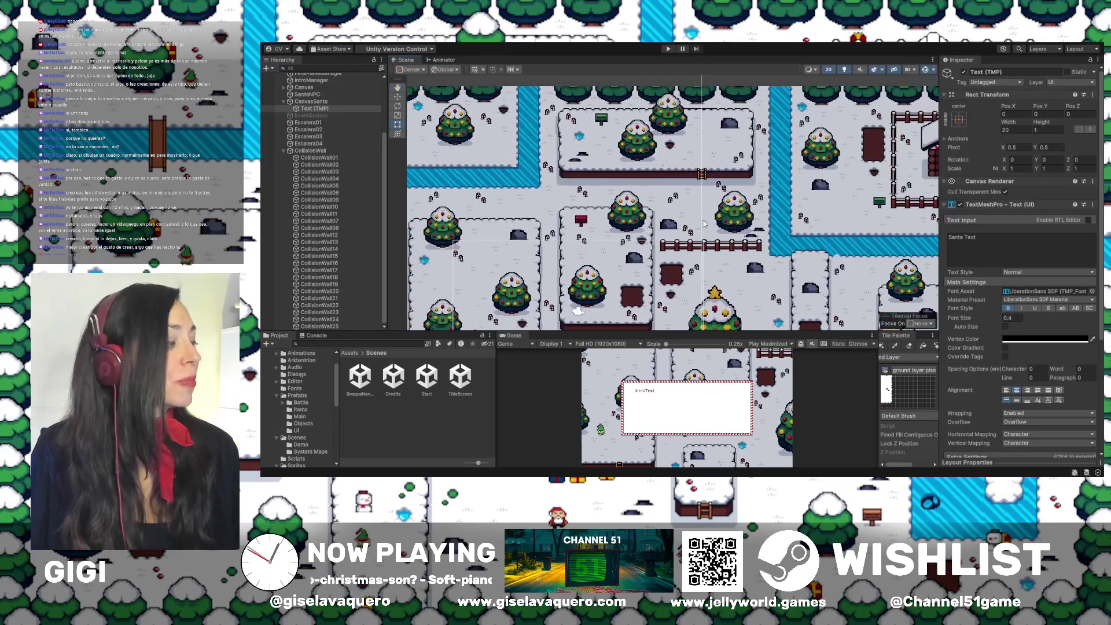
scroll(701, 220, down, 2)
scroll(701, 220, left, 2)
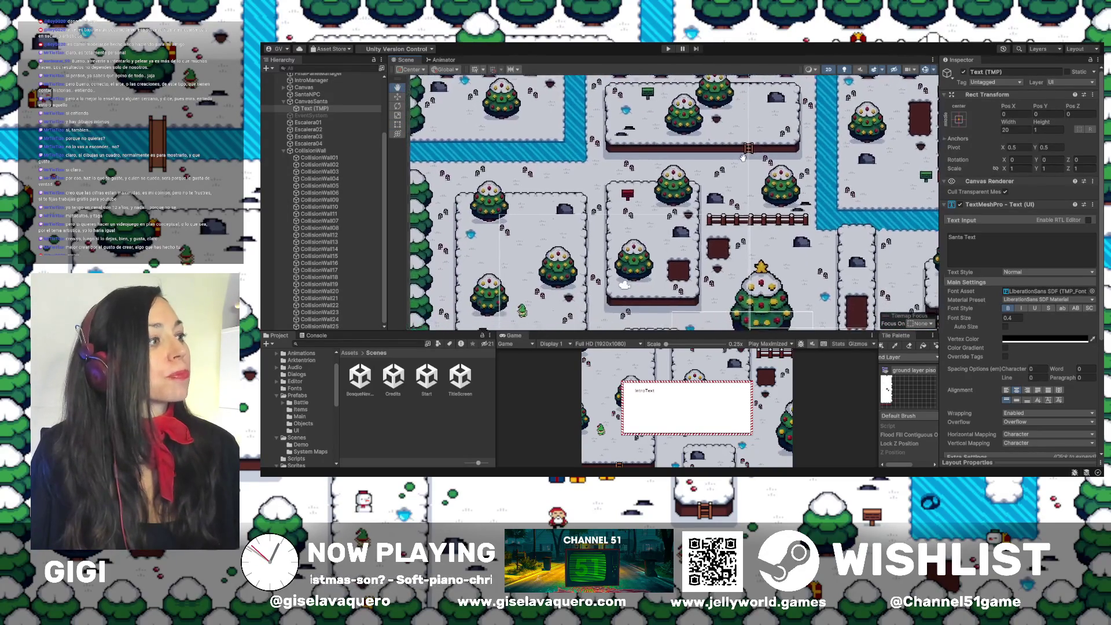
scroll(762, 179, down, 5)
scroll(761, 179, right, 1)
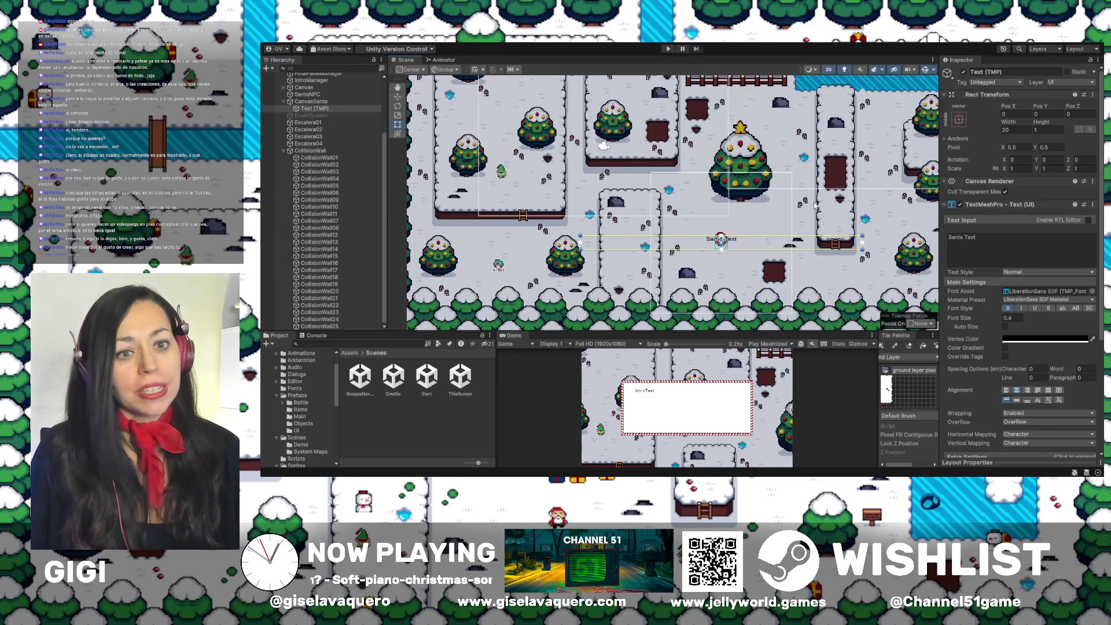
drag(814, 199, 787, 204)
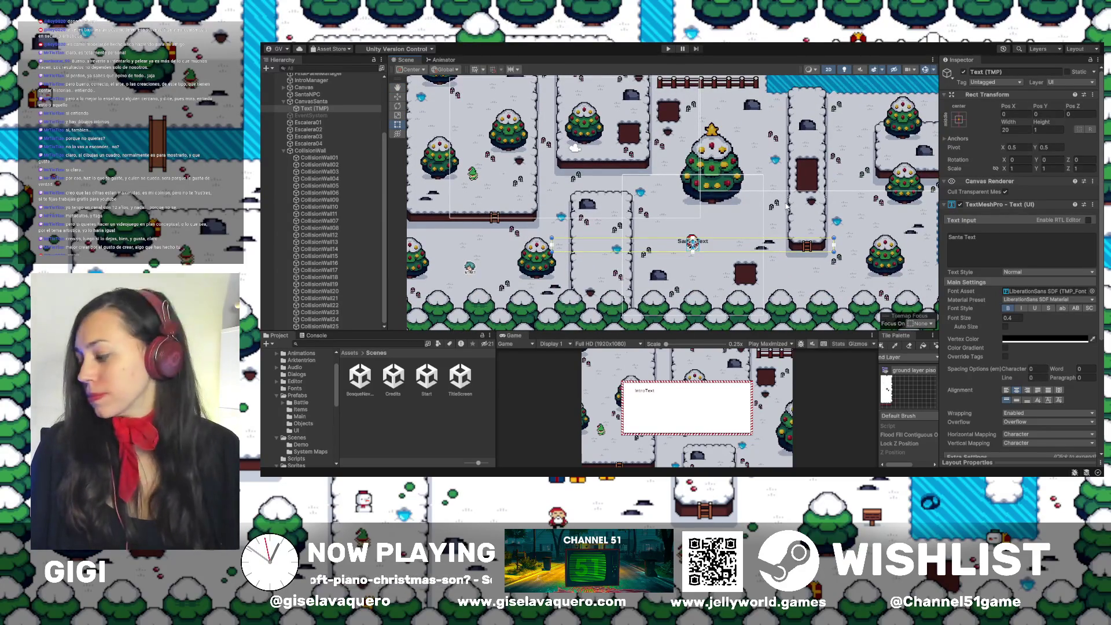
scroll(788, 198, right, 4)
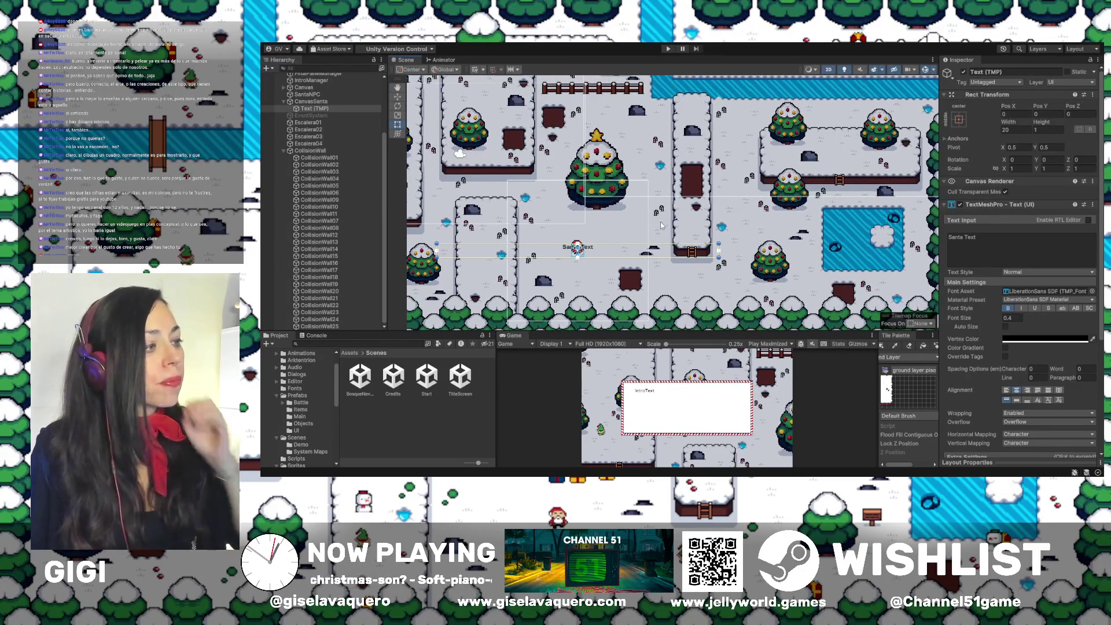
scroll(662, 226, up, 1)
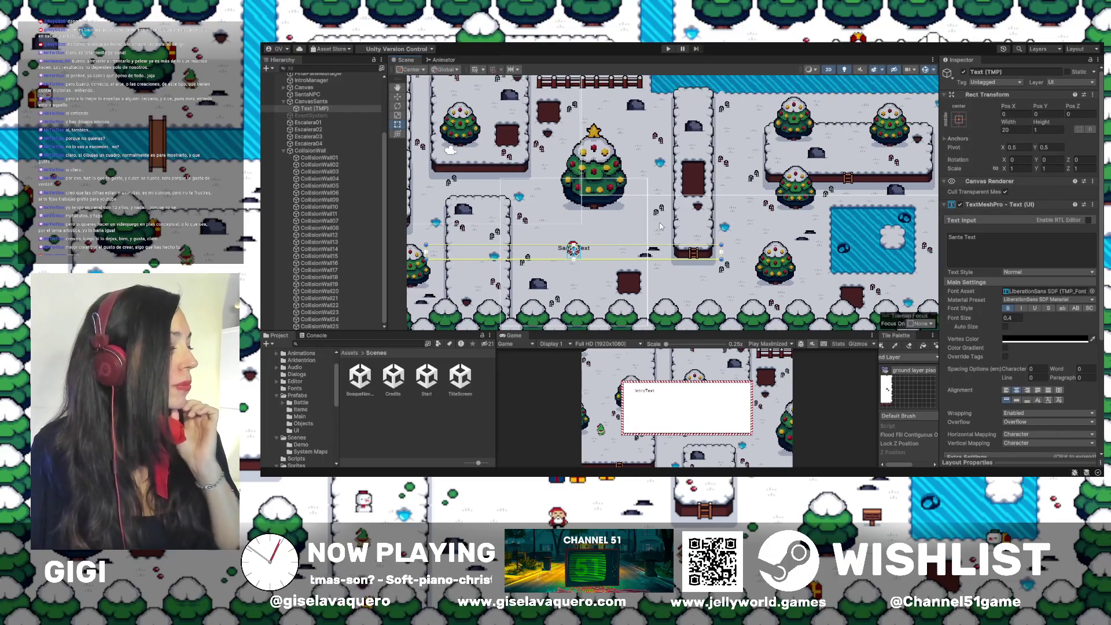
Pan the map toward the pond side and select CollisionWall01 in the Hierarchy
drag(637, 206, 780, 180)
scroll(535, 235, down, 1)
drag(649, 200, 620, 230)
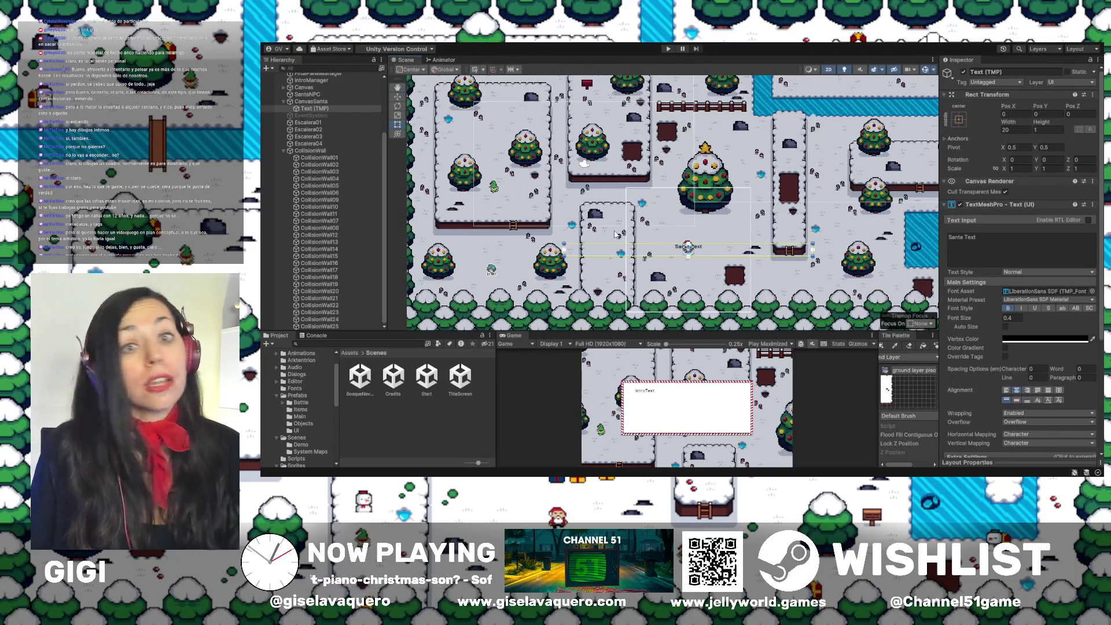
scroll(617, 235, down, 1)
drag(622, 179, 601, 207)
scroll(601, 208, down, 1)
scroll(613, 197, down, 1)
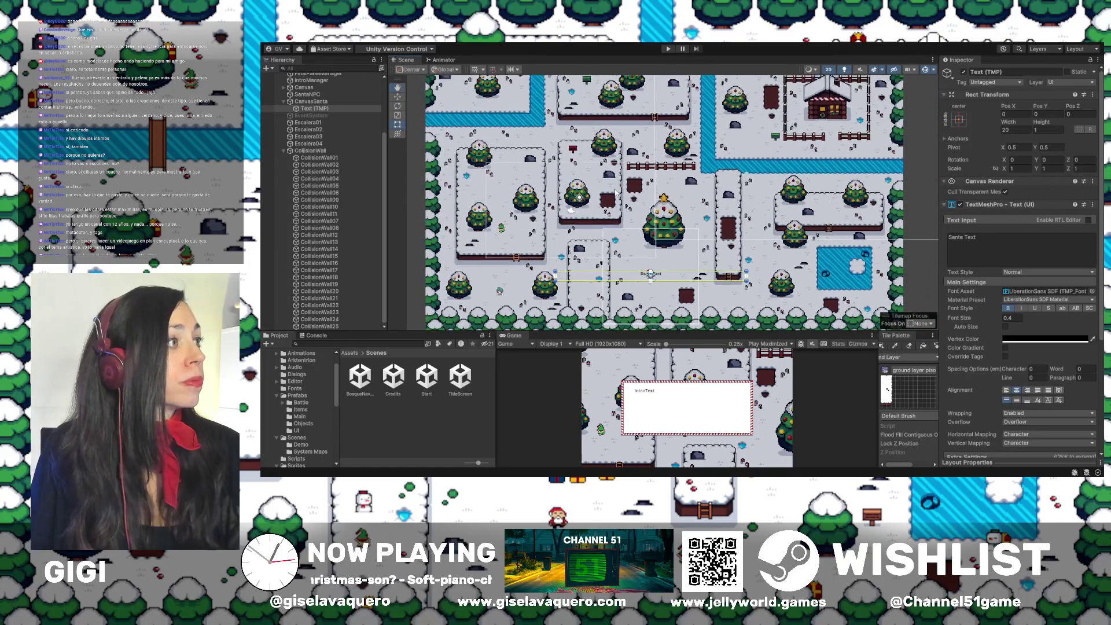
click(319, 158)
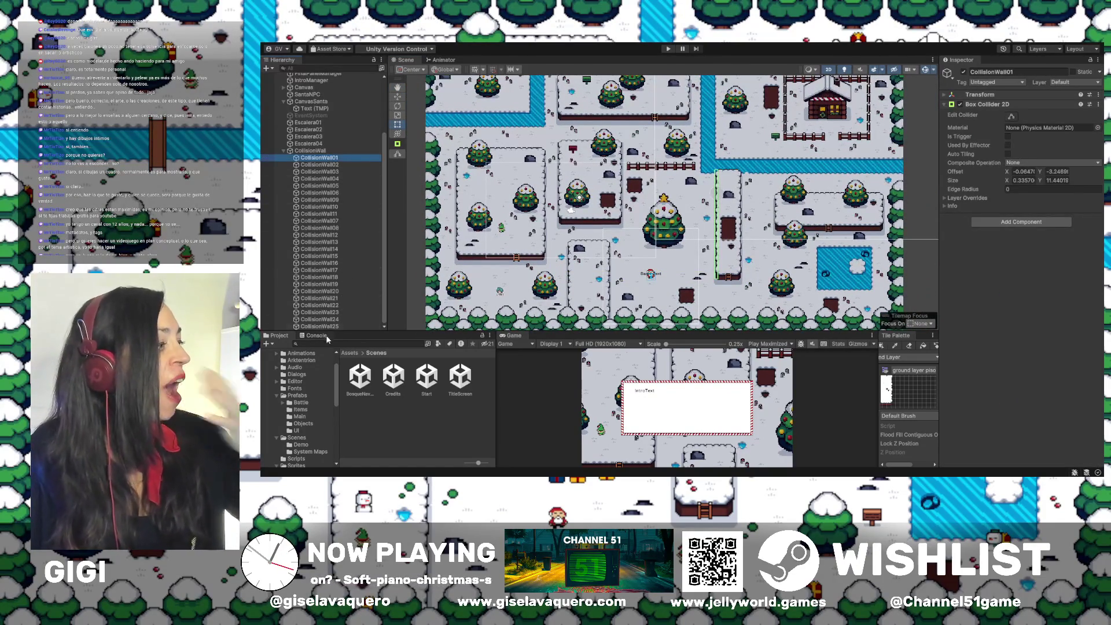
Shift-select through CollisionWall25 to show every wall collider, then enlarge the Game view
shift+click(350, 326)
mouse_move(709, 171)
mouse_down()
mouse_move(740, 191)
mouse_move(730, 195)
mouse_move(730, 152)
mouse_up()
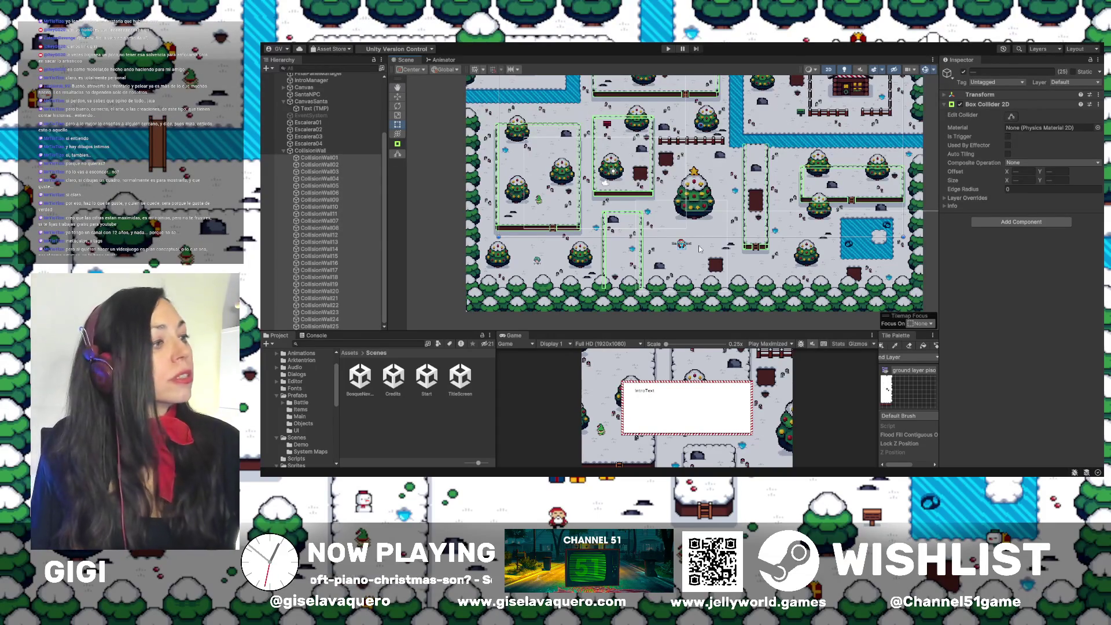
scroll(700, 248, down, 2)
scroll(852, 250, up, 2)
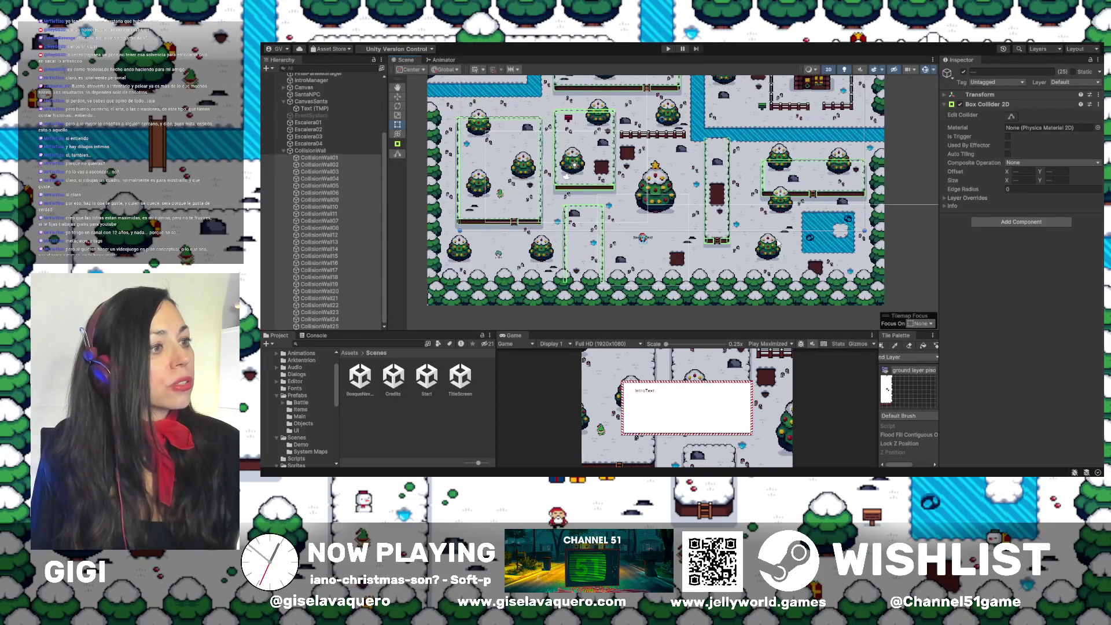
drag(619, 334, 637, 142)
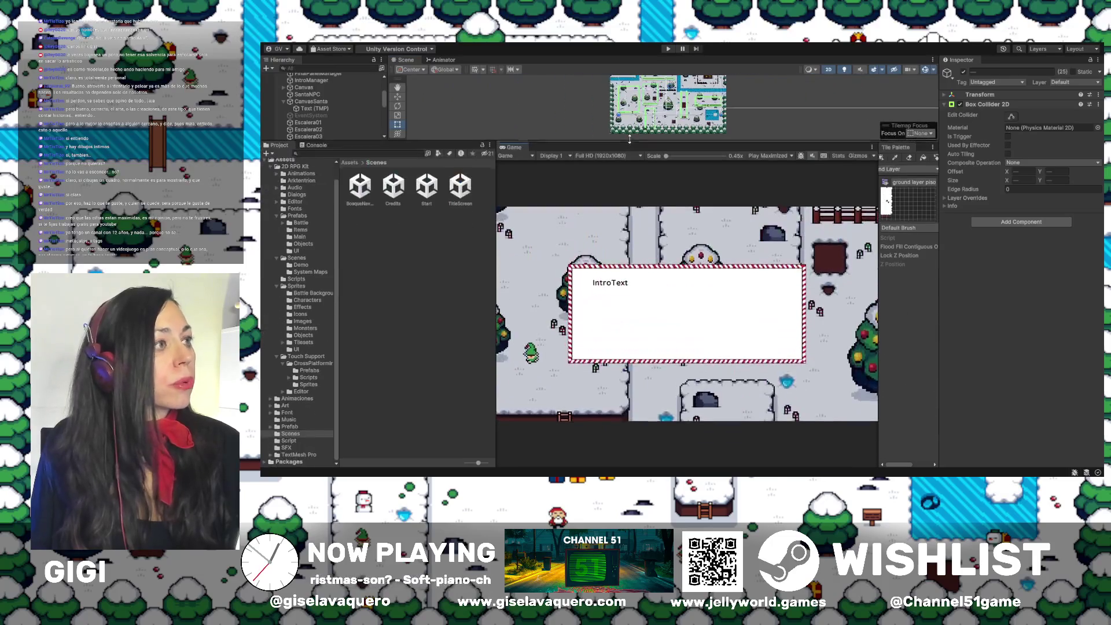
Test-play the game briefly, dismissing the intro and walking left and right, then stop
click(668, 49)
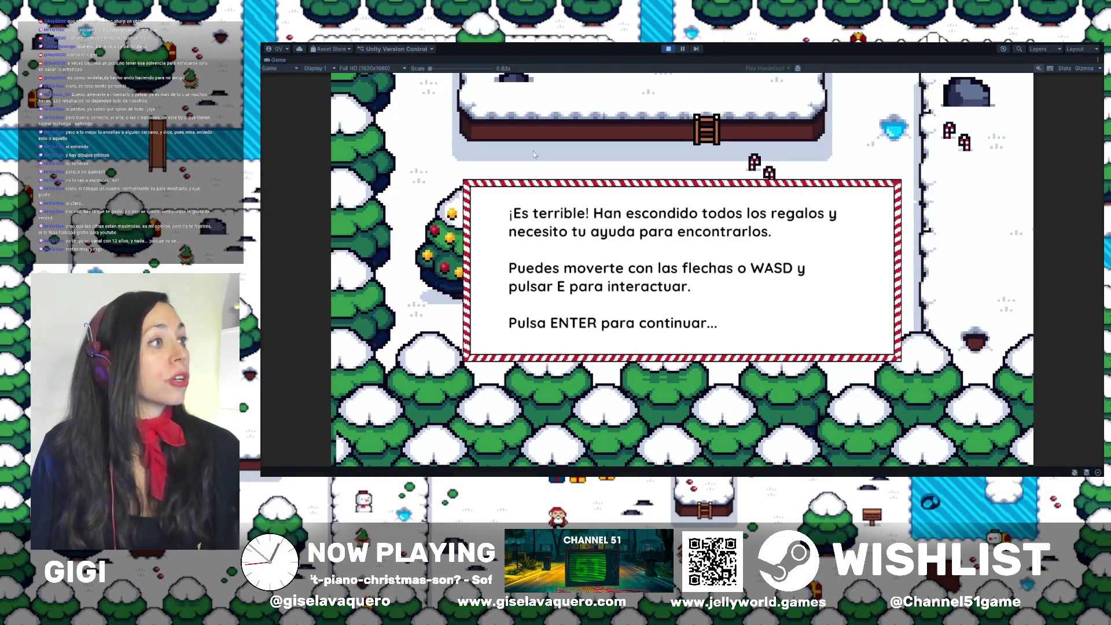
key(Return)
key(Right)
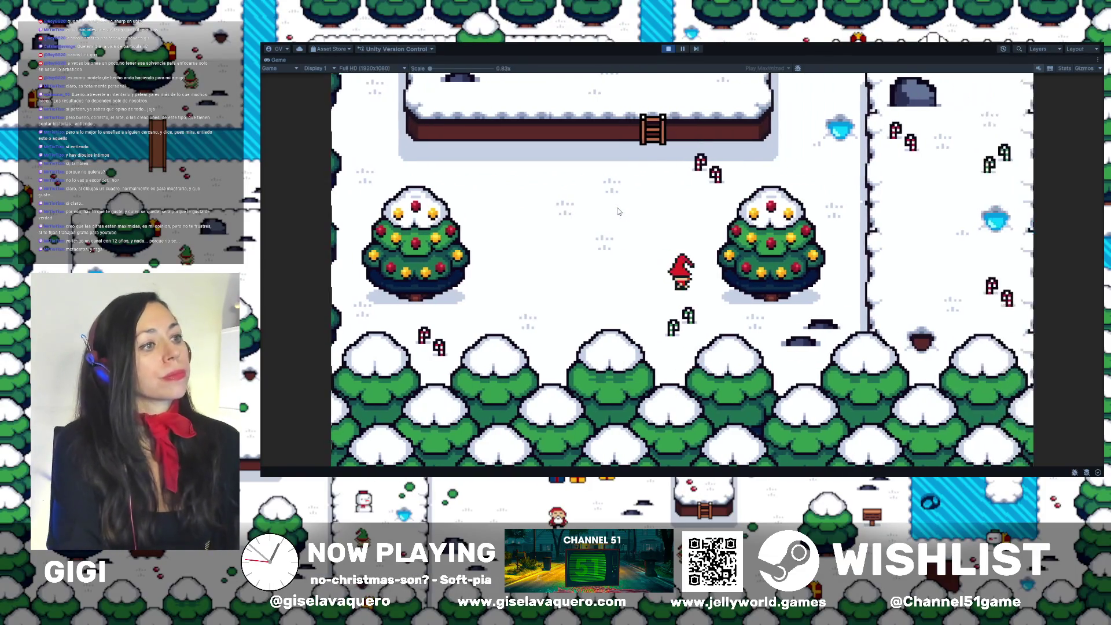
key(Left)
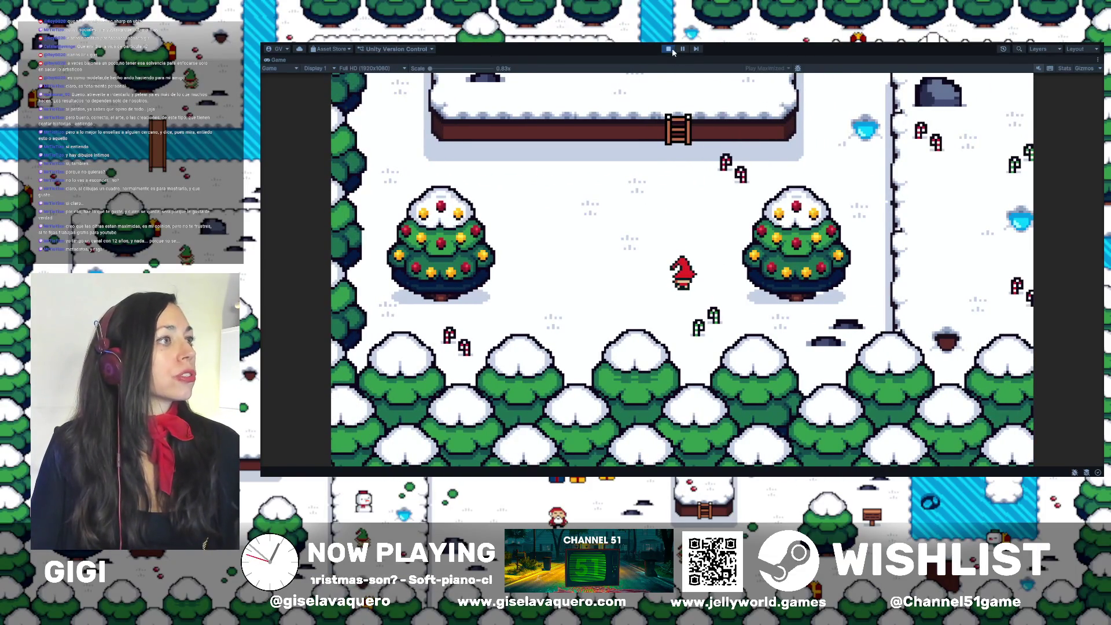
click(671, 50)
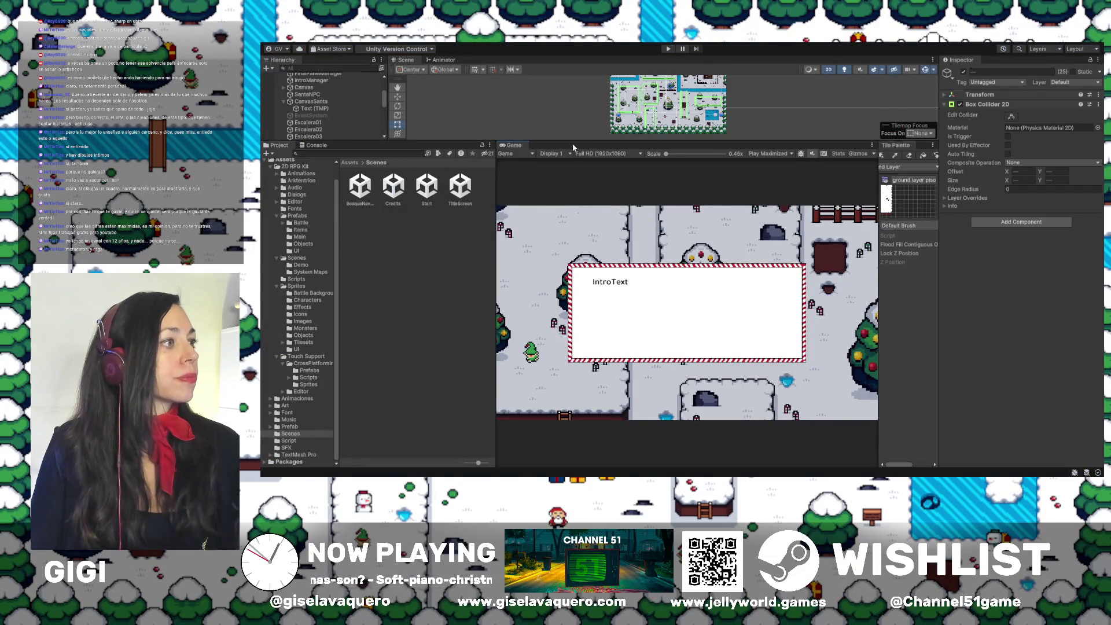
Select the Gifts object in the Hierarchy and activate it in the Inspector
drag(573, 143, 573, 153)
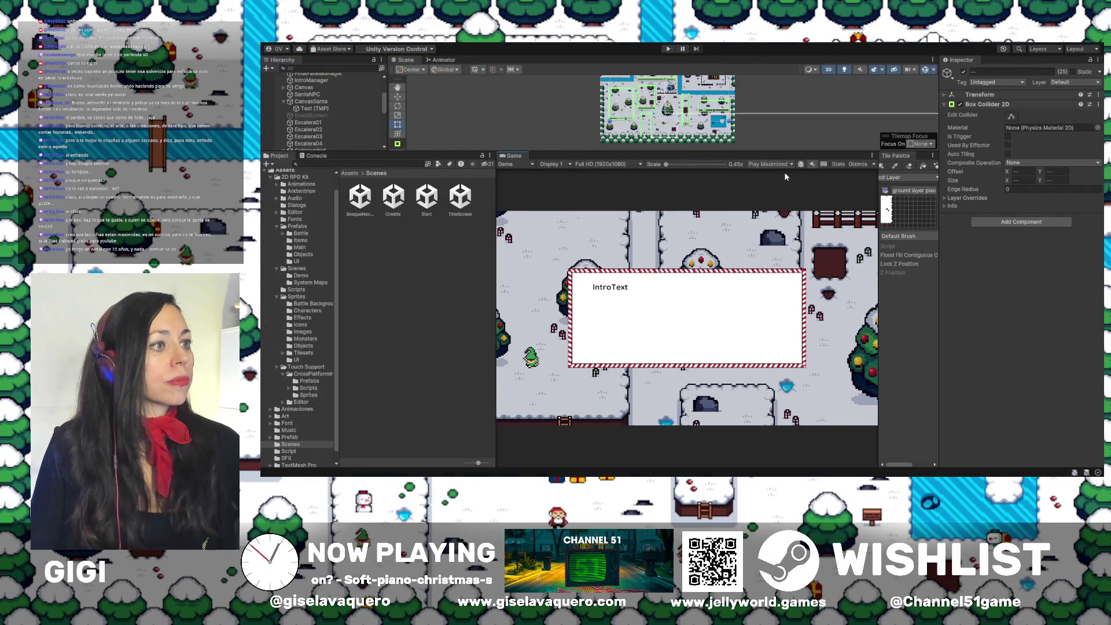
scroll(356, 130, down, 10)
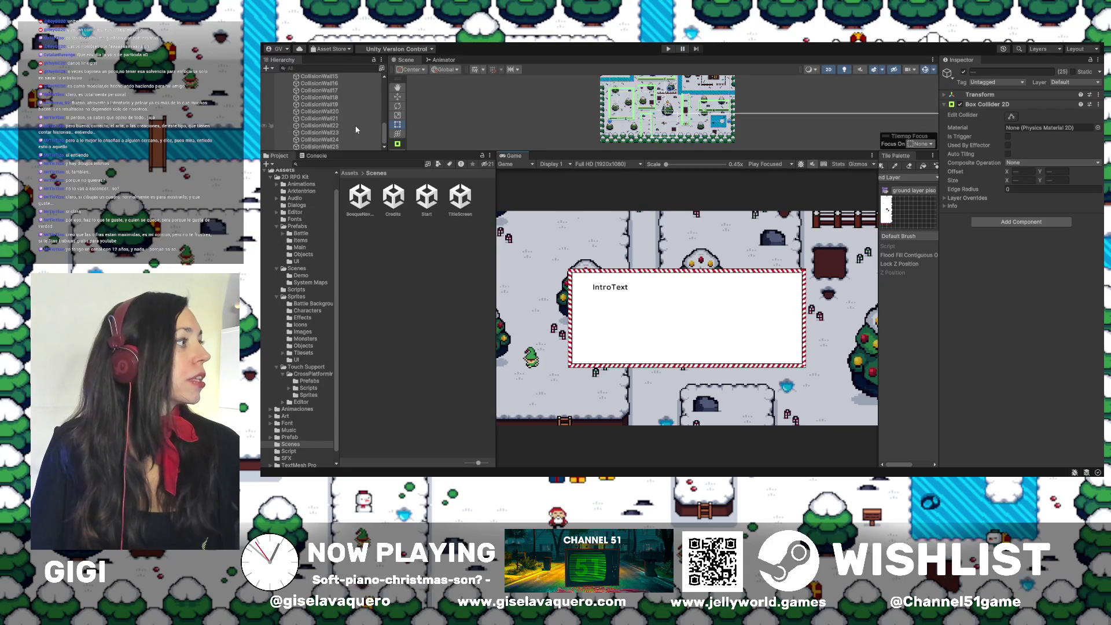
scroll(356, 130, up, 5)
click(313, 96)
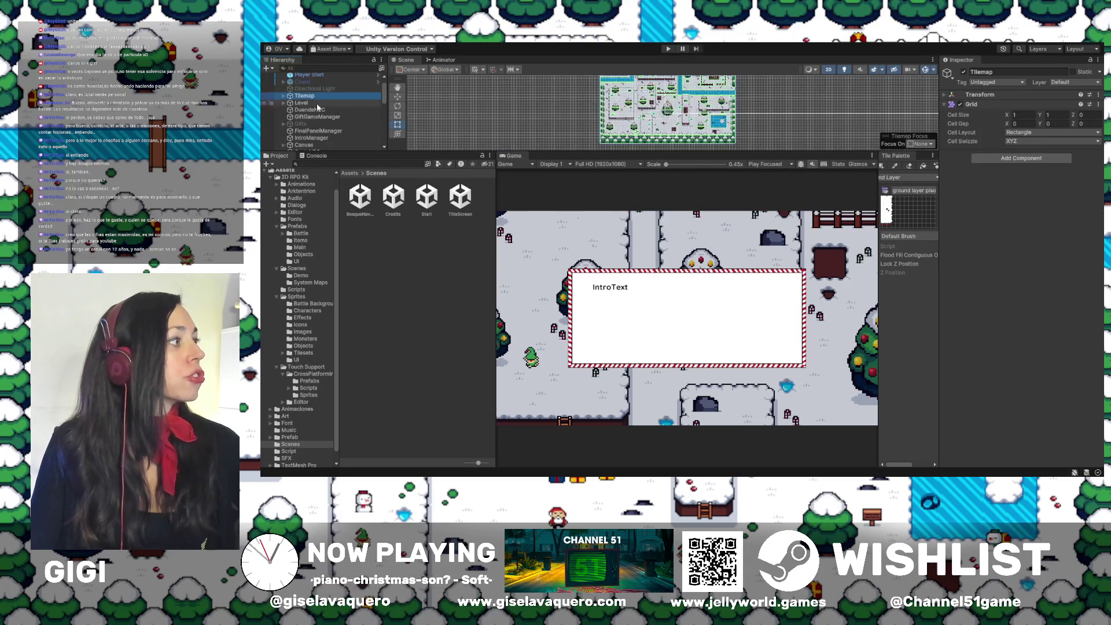
click(300, 124)
click(964, 73)
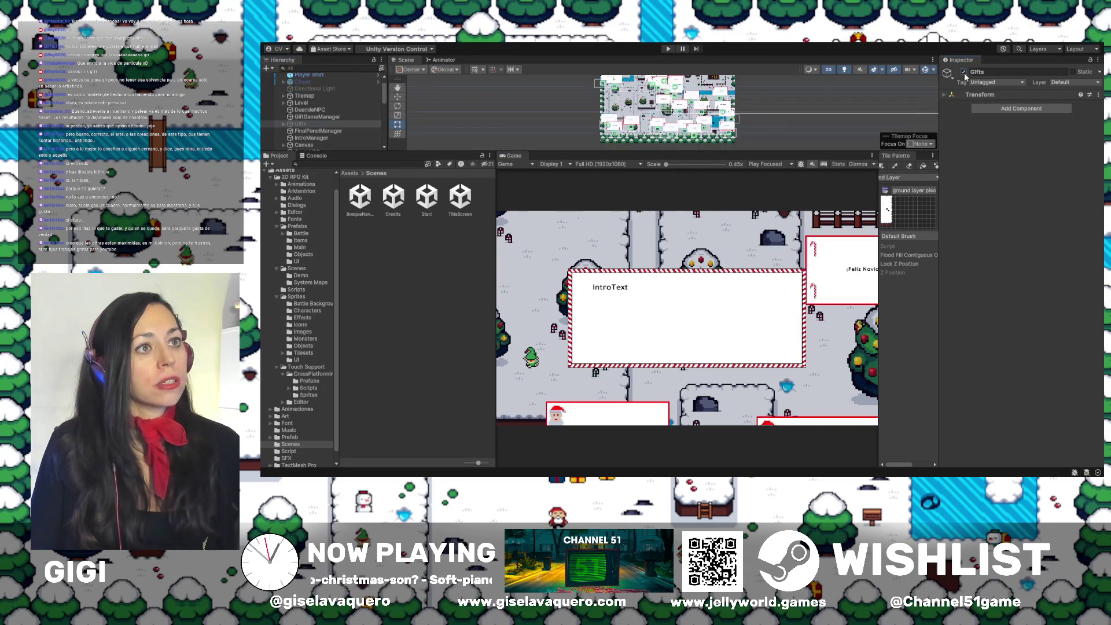
Play the game again in a widened Game view
click(668, 49)
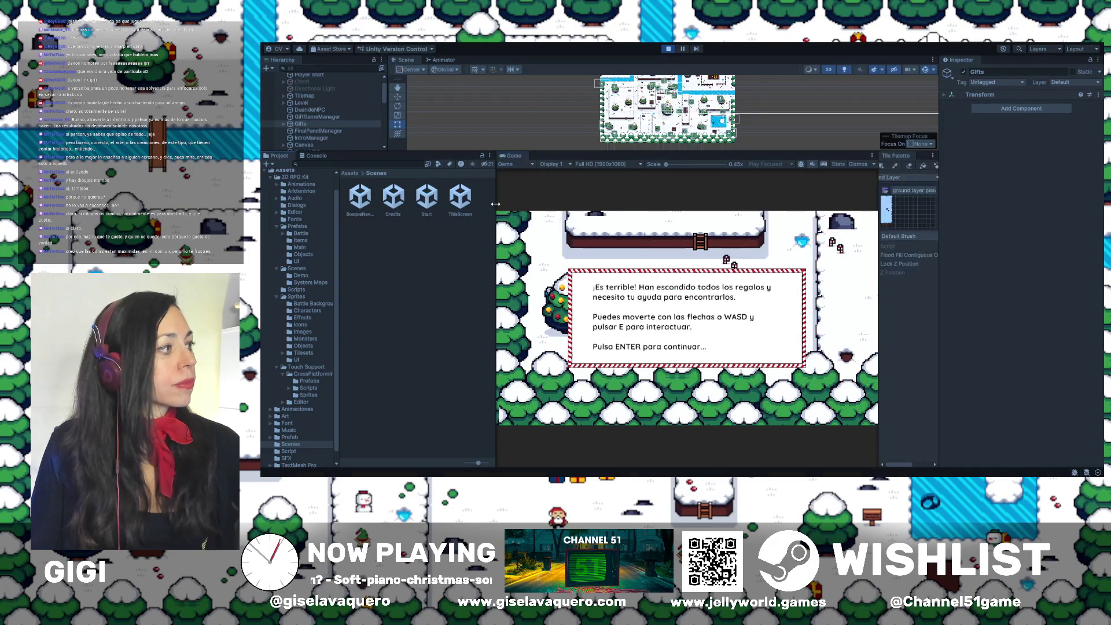
drag(495, 203, 367, 213)
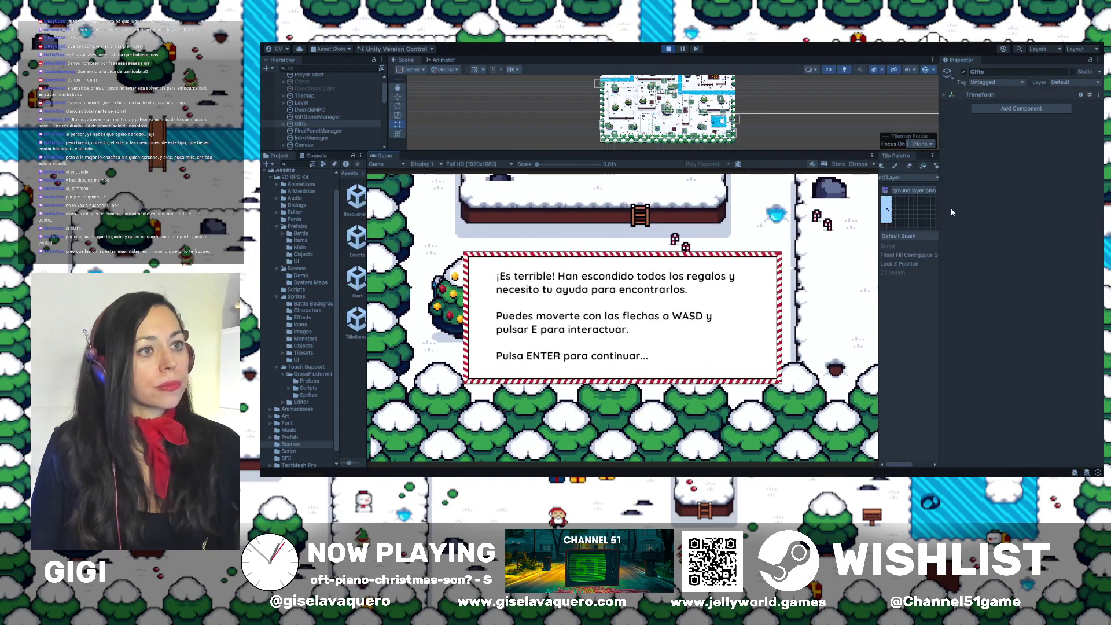
drag(938, 203, 1060, 202)
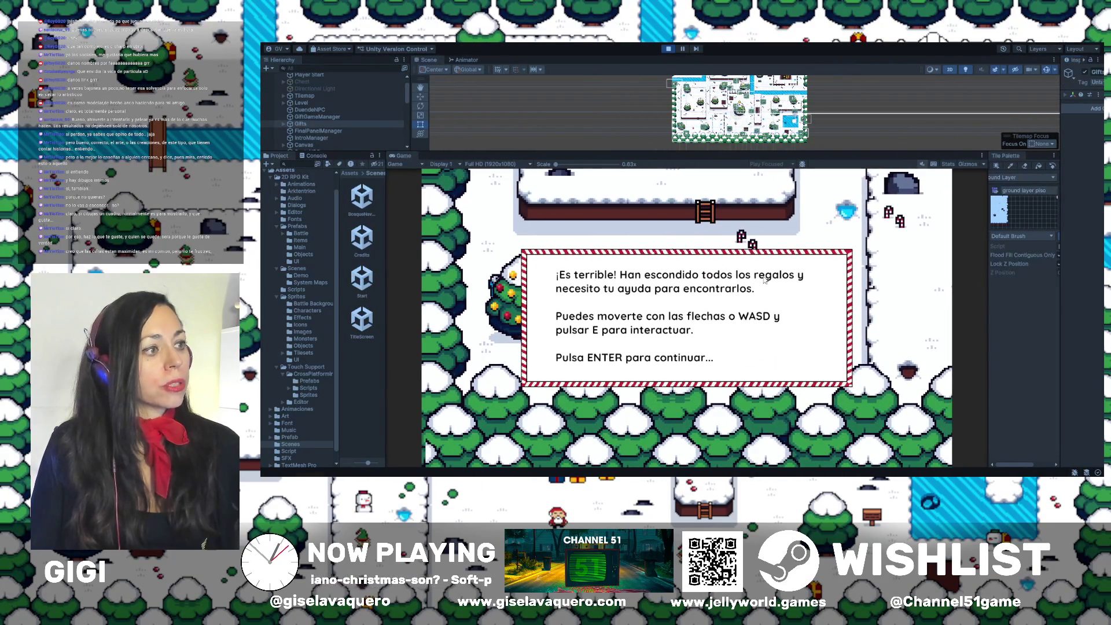
Dismiss the intro, walk to the first gift and close its Feliz Navidad message
key(Return)
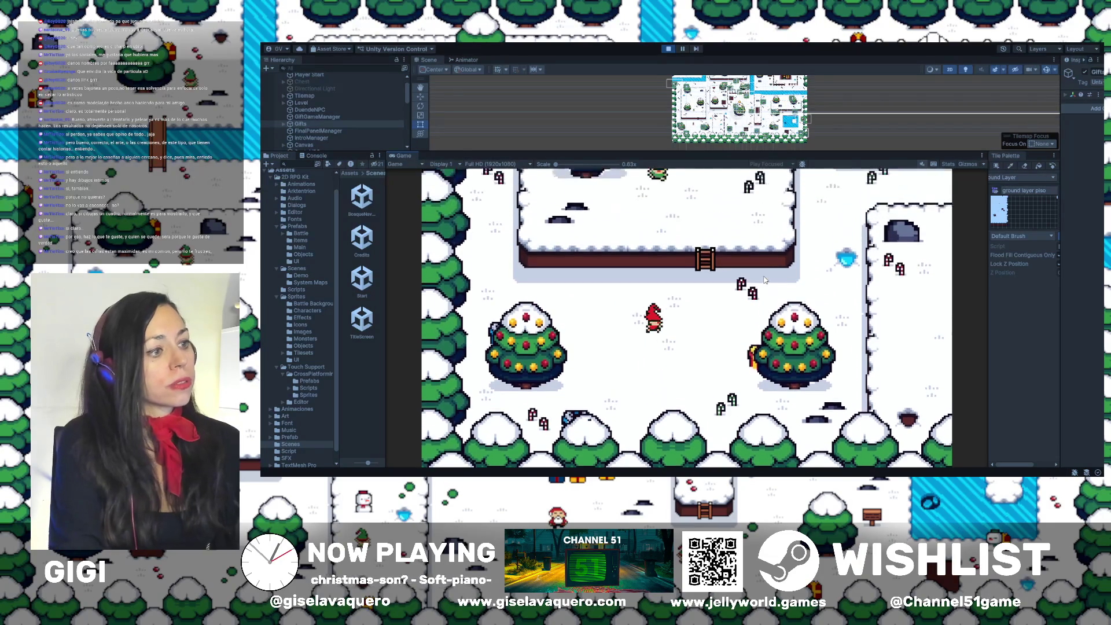
key(Return)
key(Left)
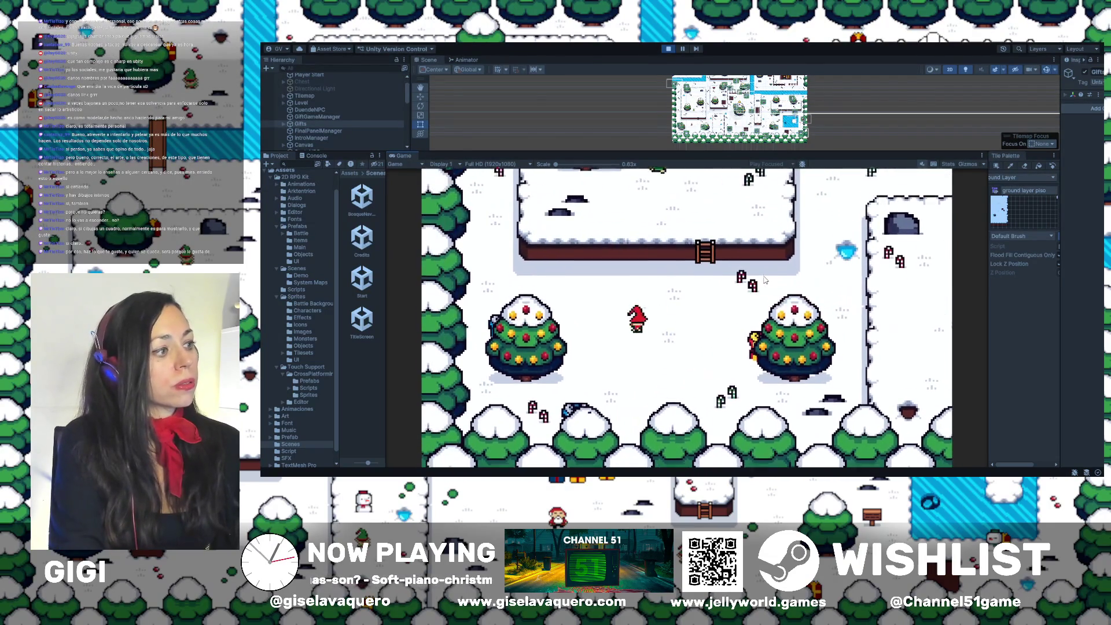
key(Down)
key(Right)
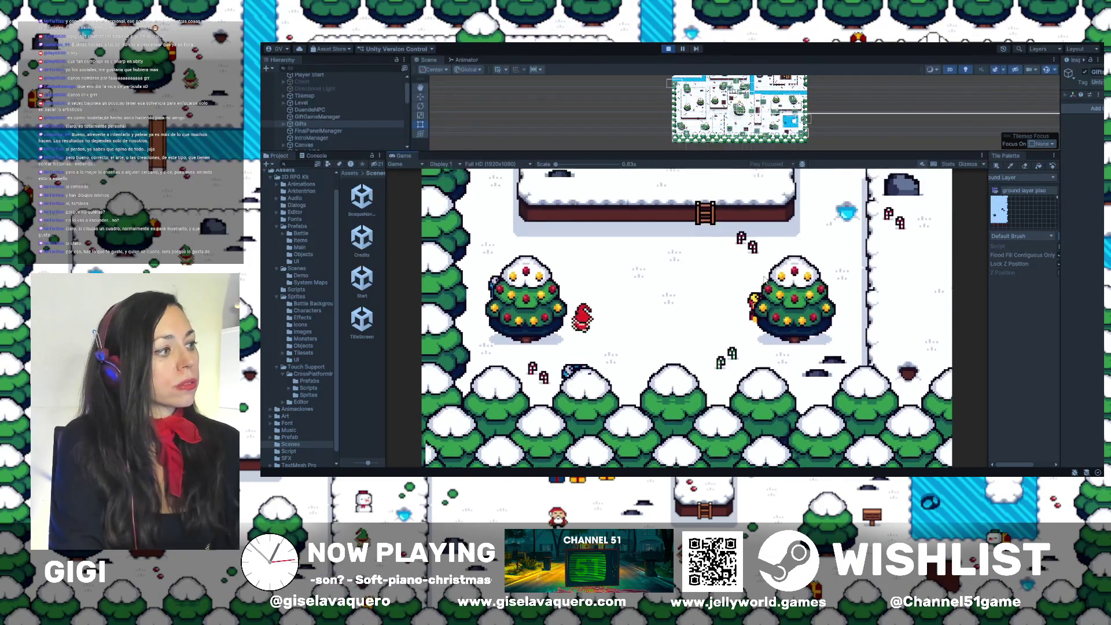
key(Return)
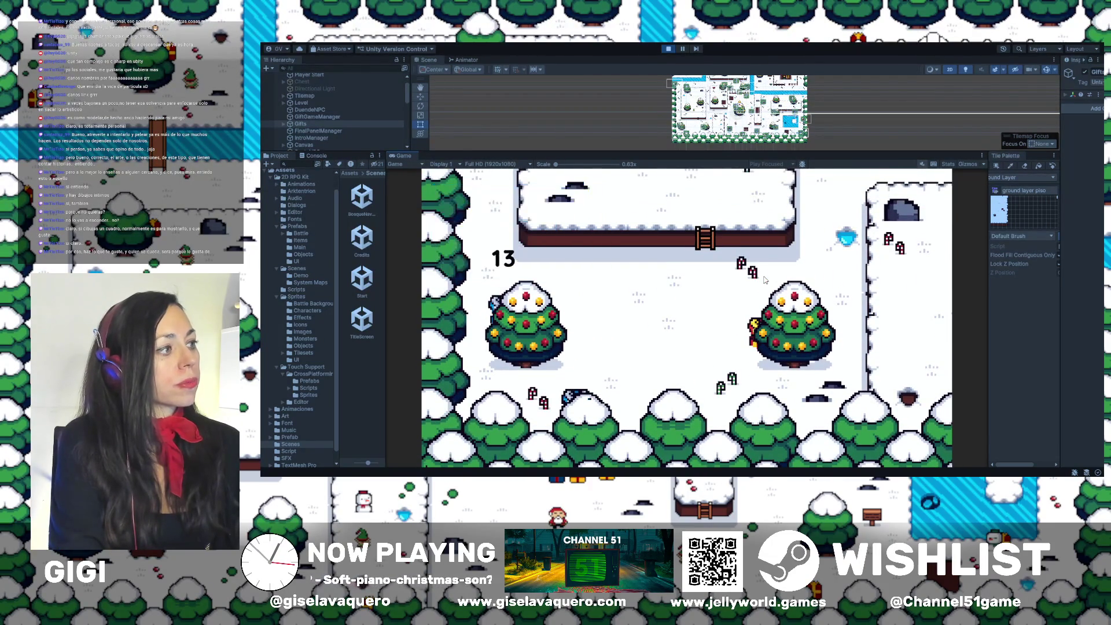
key(Up)
key(Left)
key(Up)
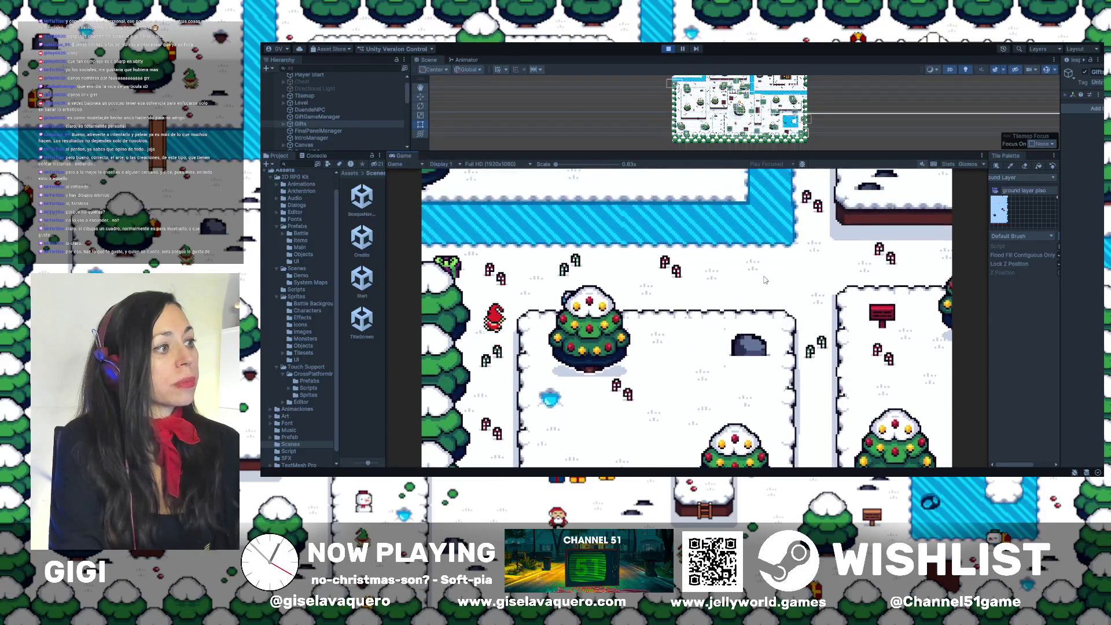
key(Right)
key(Return)
key(Return)
key(Right)
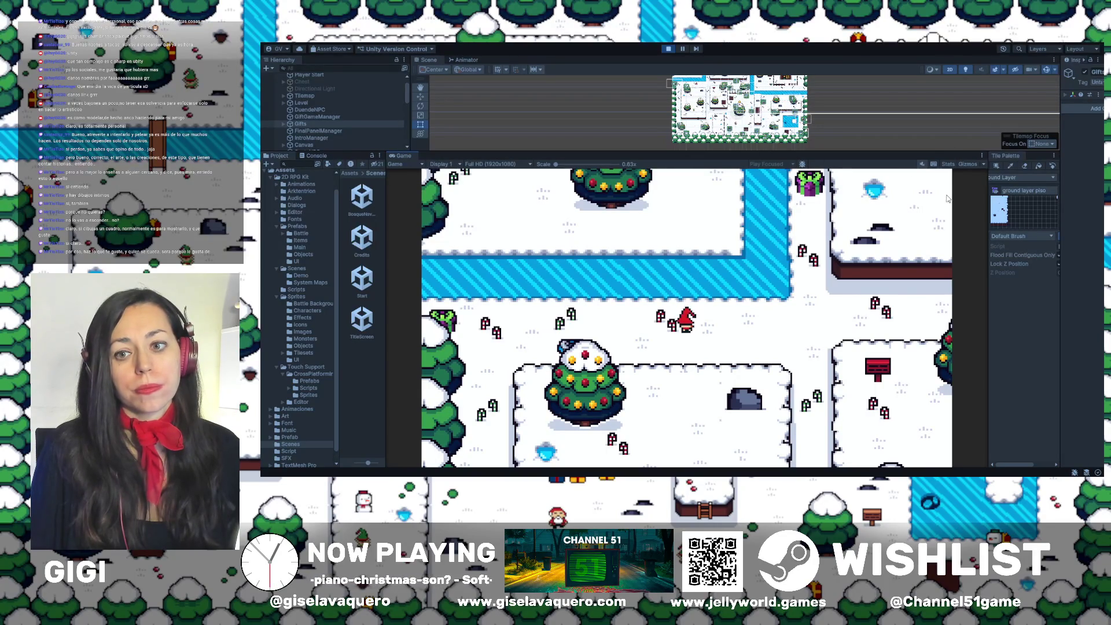
Walk right and up to the next gift near the water and close its message
key(Right)
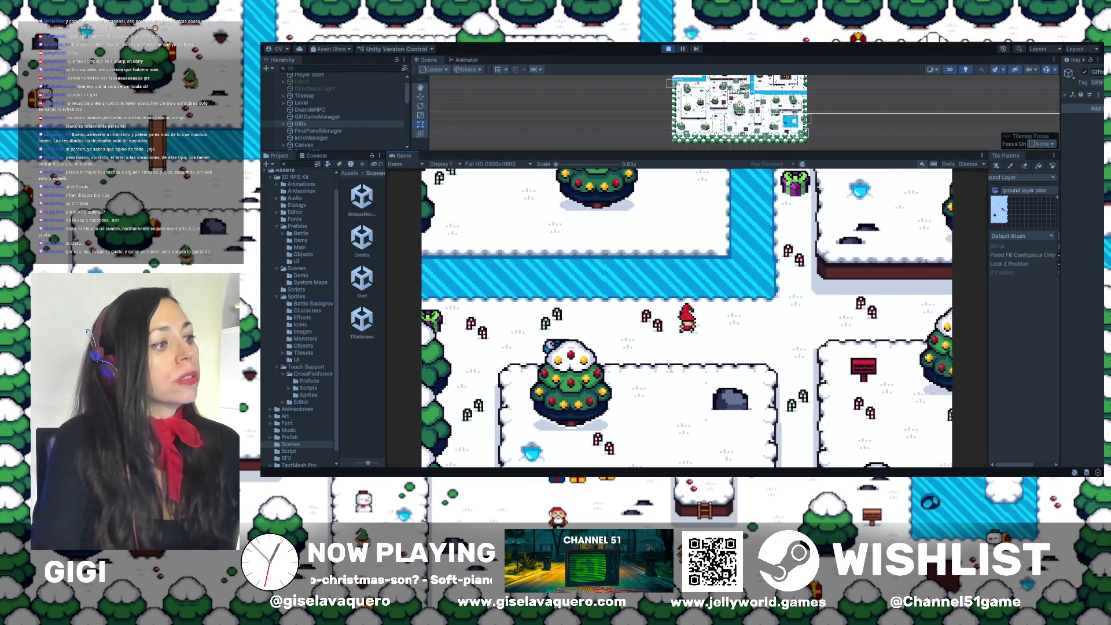
key(Up)
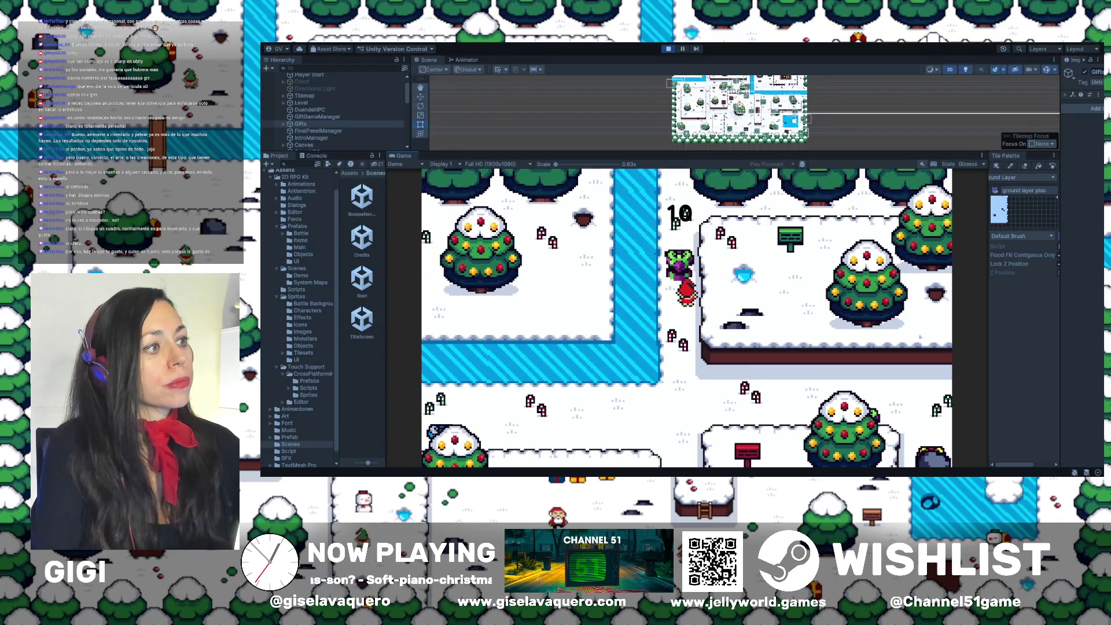
key(Down)
key(Right)
key(Up)
key(Right)
key(Down)
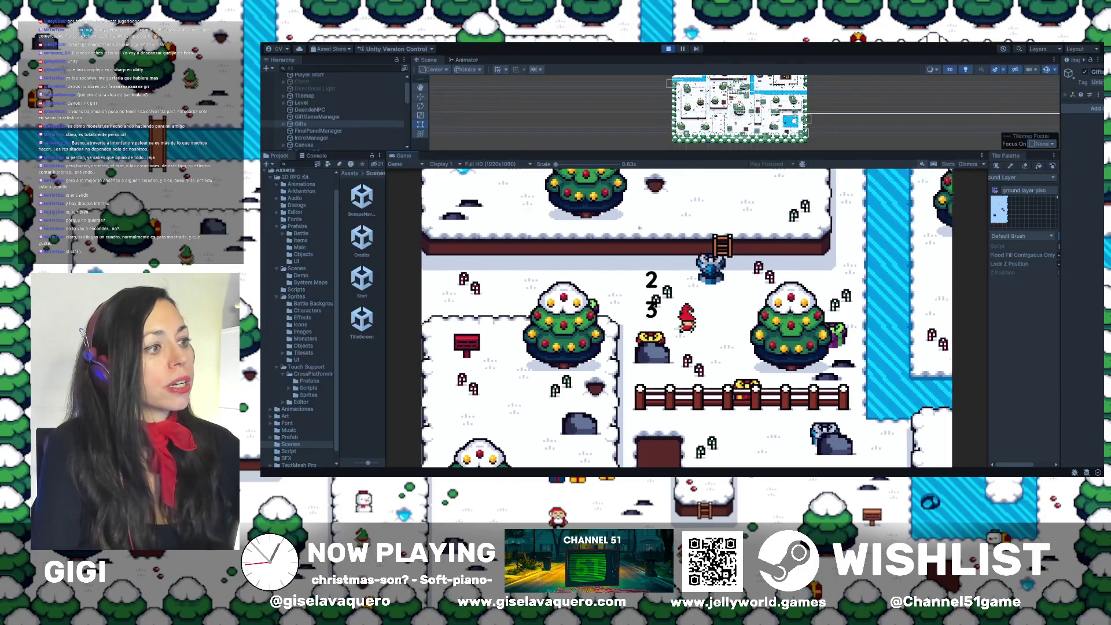
key(Down)
key(Right)
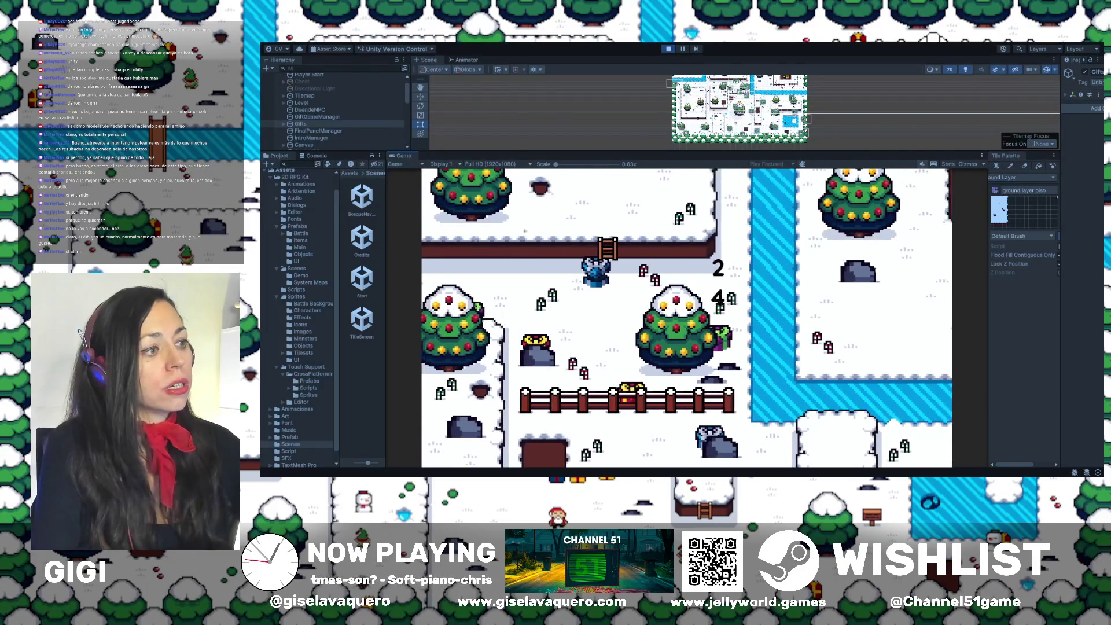
key(Down)
key(Left)
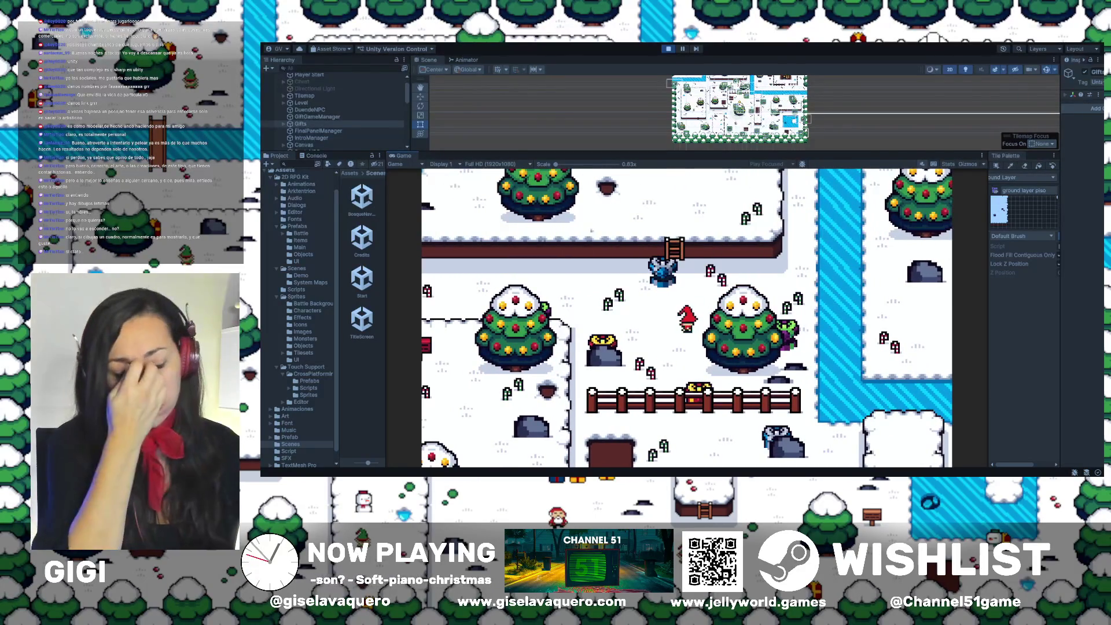
Walk the player left and down the map until Santa's dialog appears
key(Left)
key(Up)
key(Left)
key(Left)
key(Left)
key(Down)
key(Left)
key(Down)
key(Right)
key(Down)
key(Right)
key(Right)
key(Down)
Walk the player right and up, then down to the gift by the fence
key(Down)
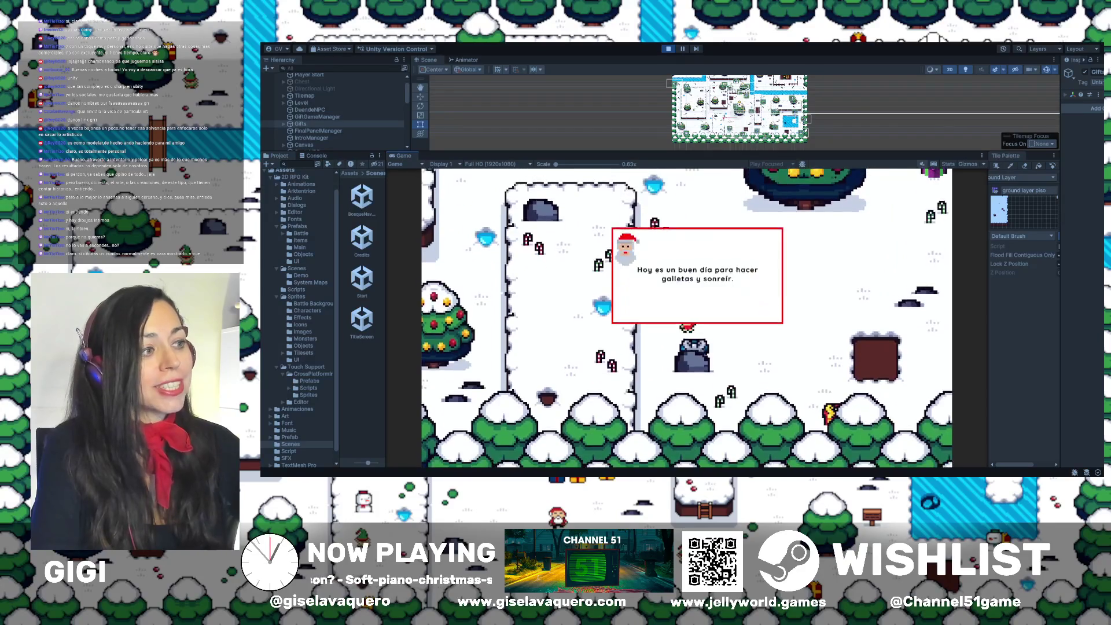
key(Right)
key(Down)
key(Right)
key(Right)
key(Up)
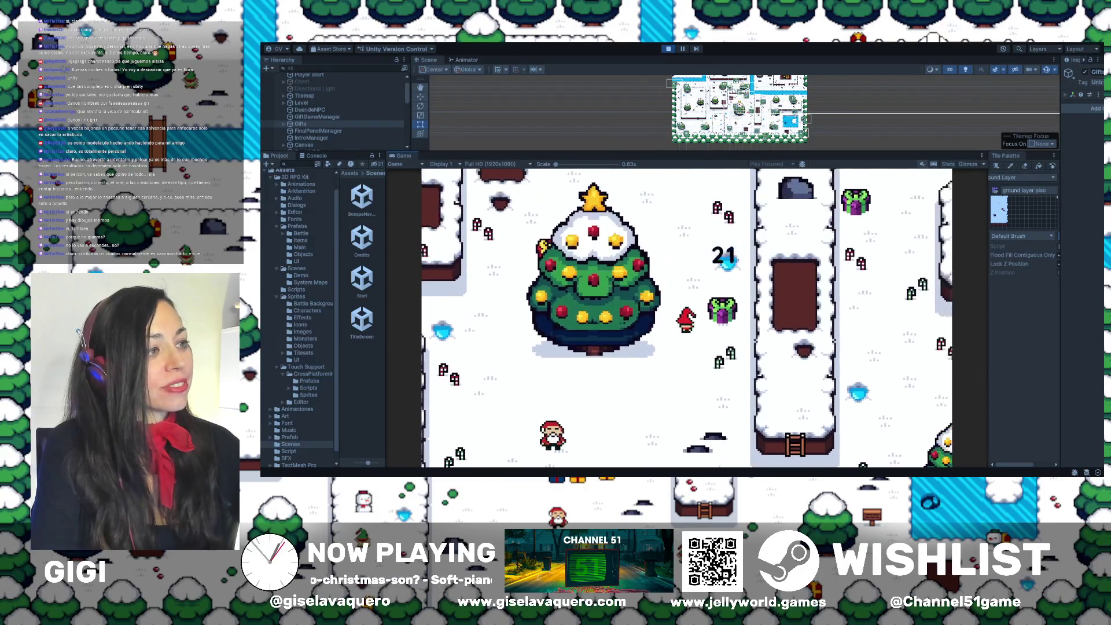
key(Up)
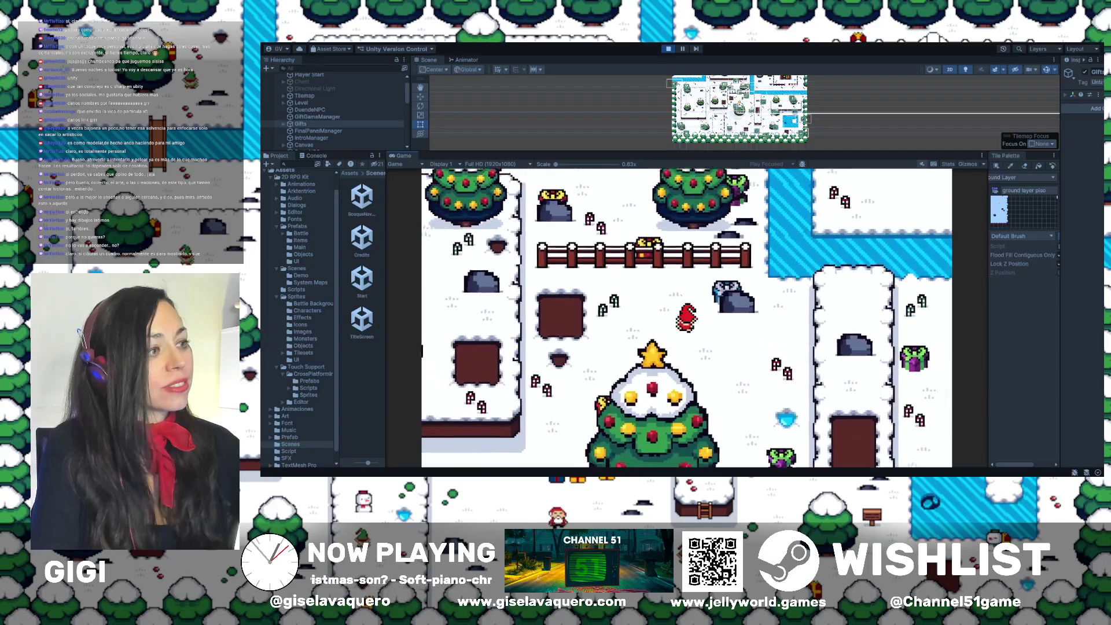
key(Right)
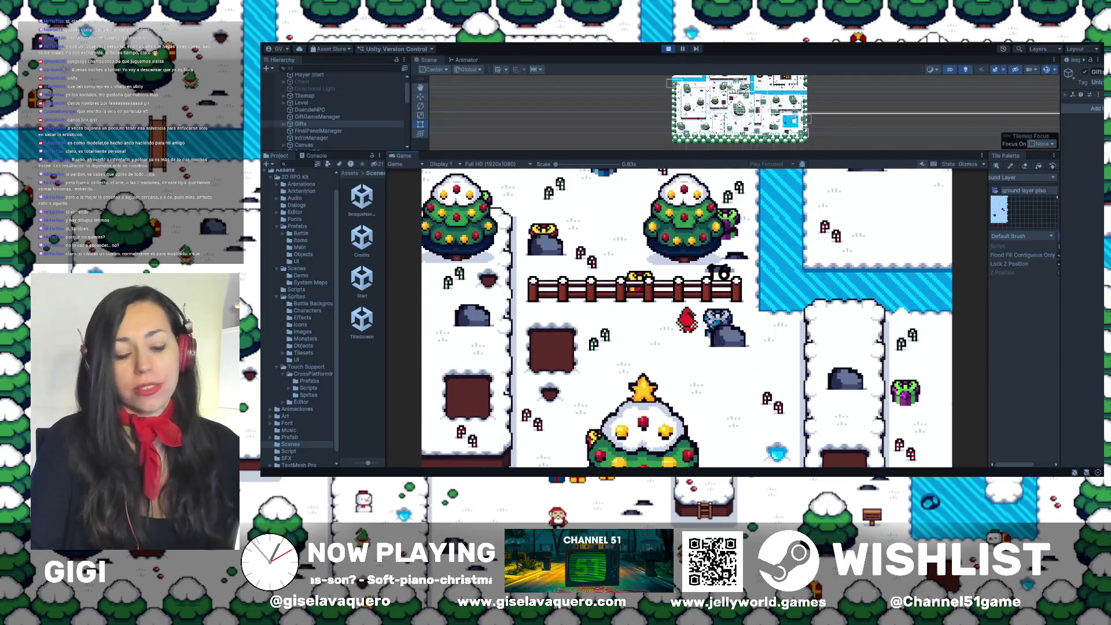
key(Left)
key(Down)
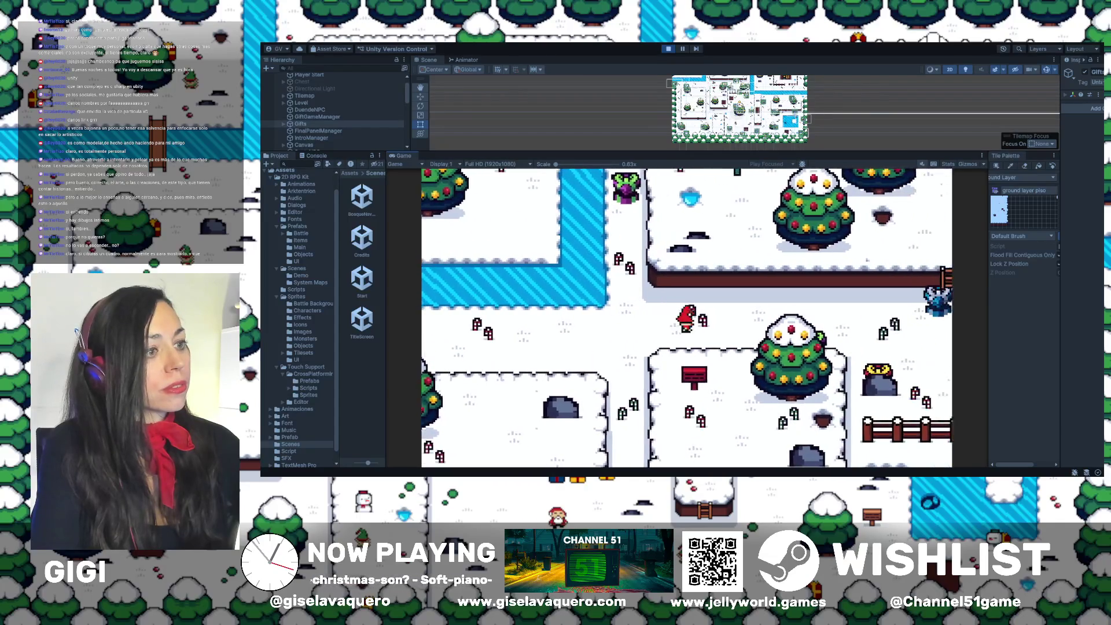
key(Right)
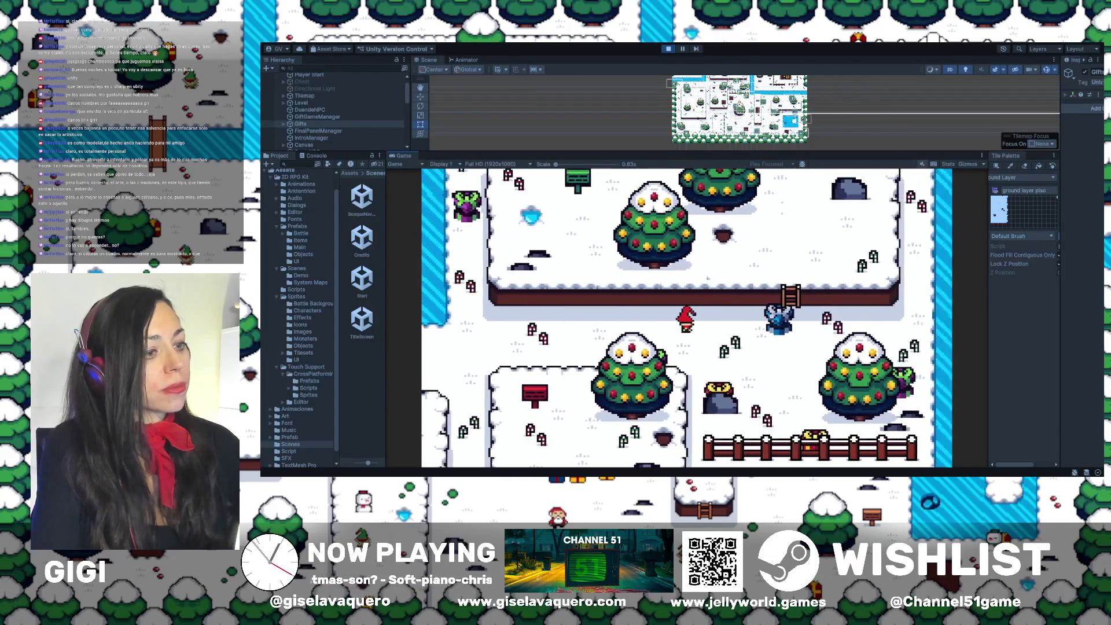
key(Down)
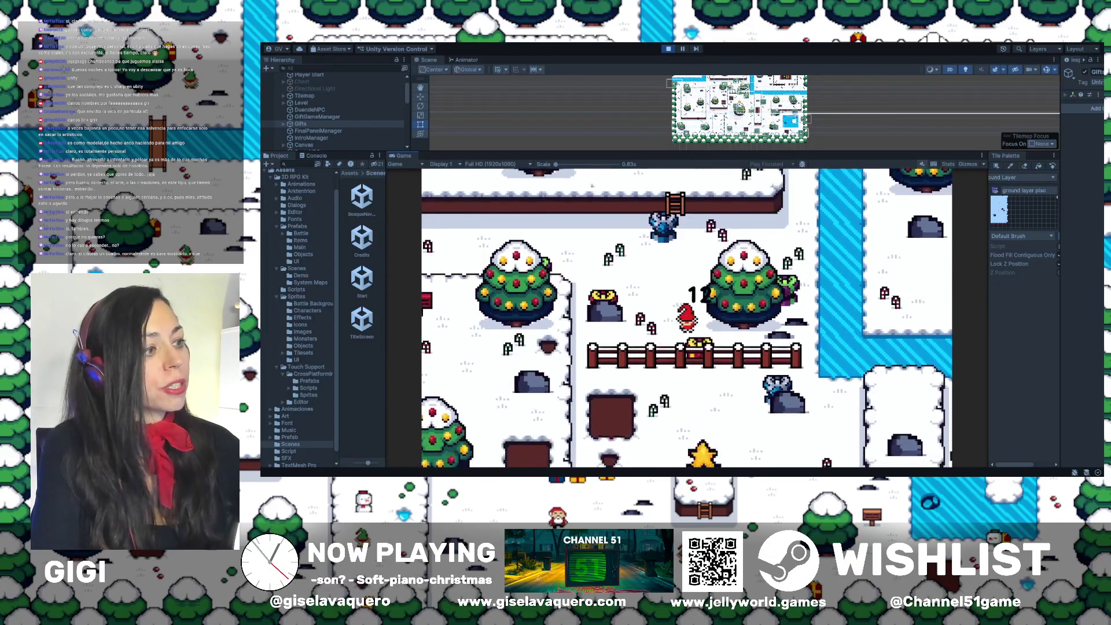
Walk up past the tree, then down and right past the trees onto the brown pit
key(Up)
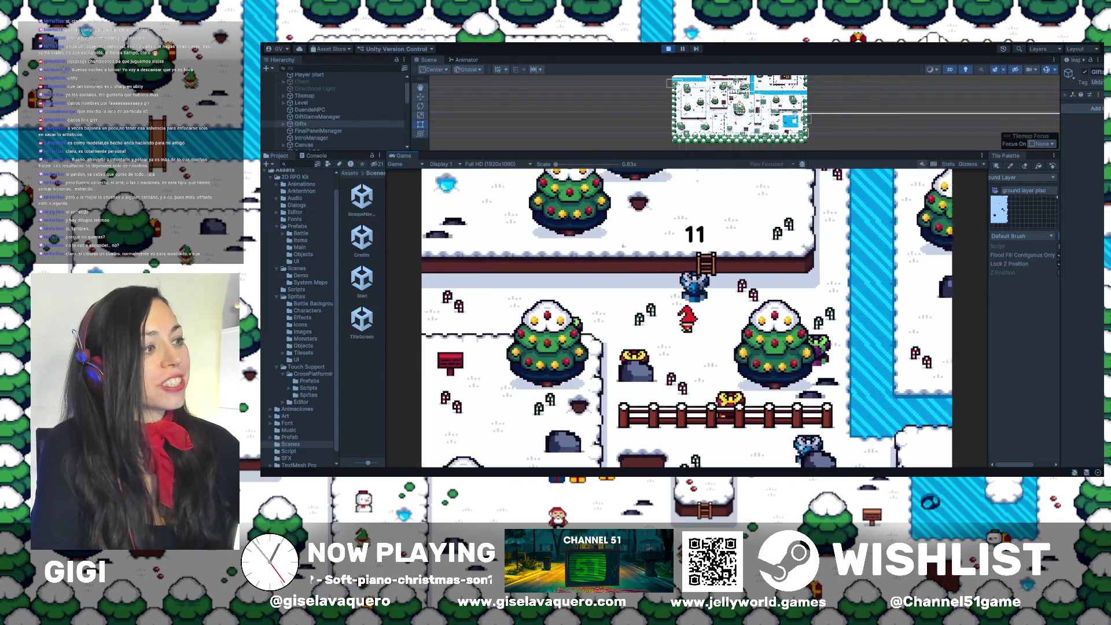
key(Up)
key(Left)
key(Down)
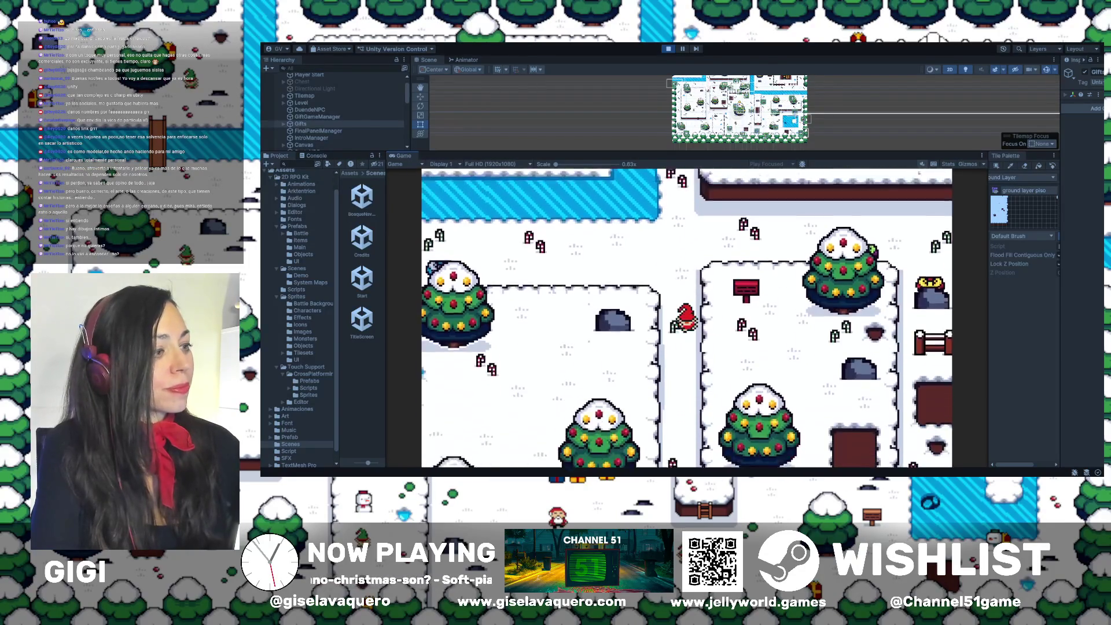
key(Down)
key(Down)
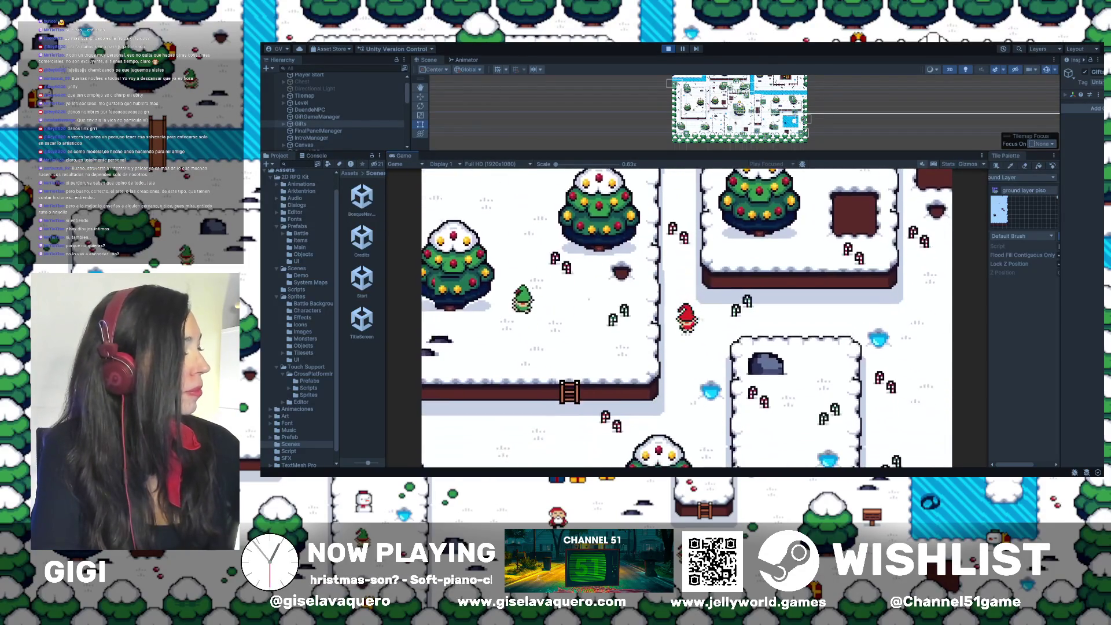
key(Right)
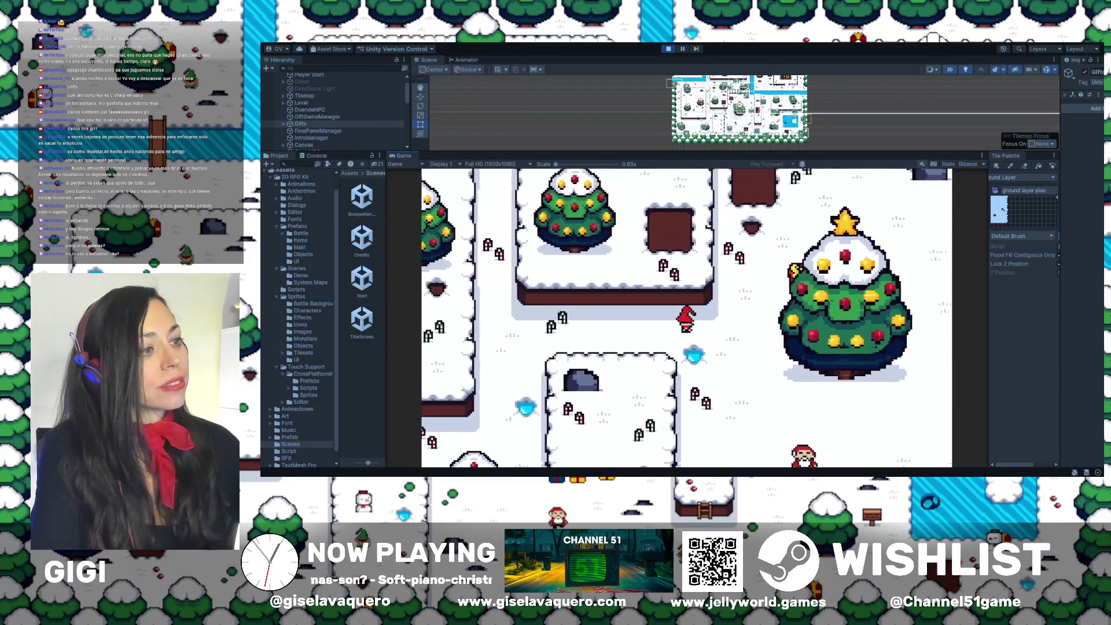
key(Down)
key(Down)
key(Right)
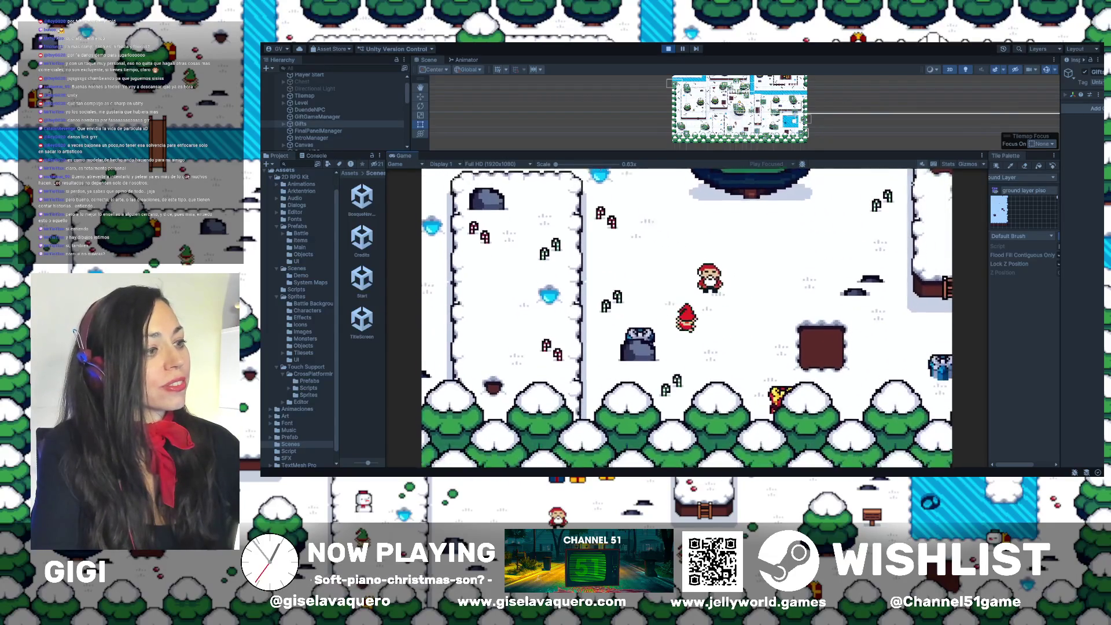
key(Down)
key(Right)
key(Right)
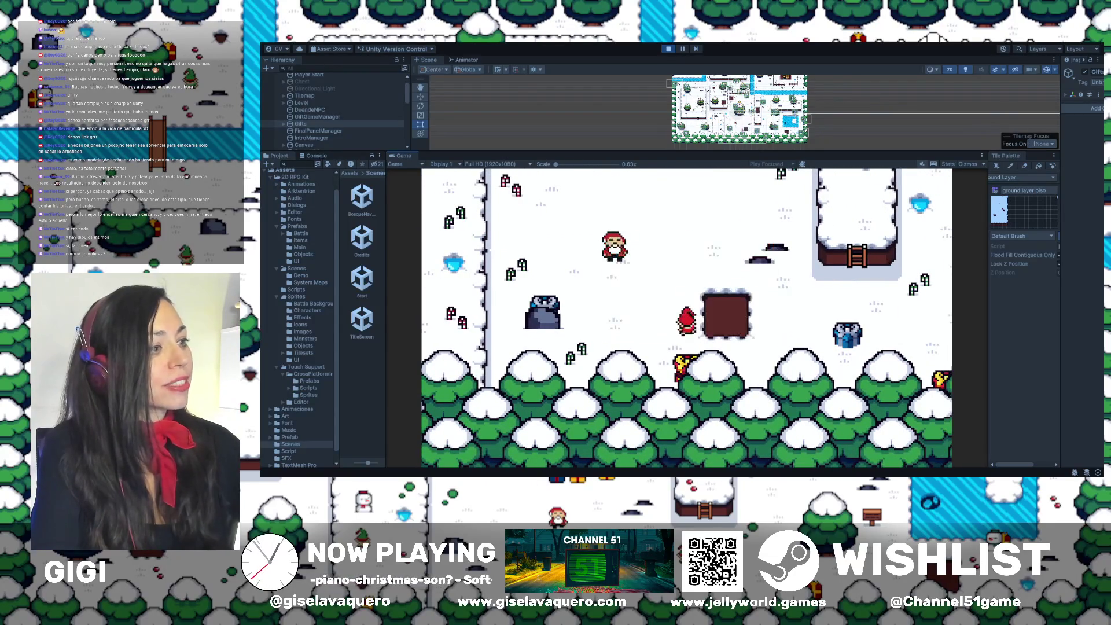
key(Right)
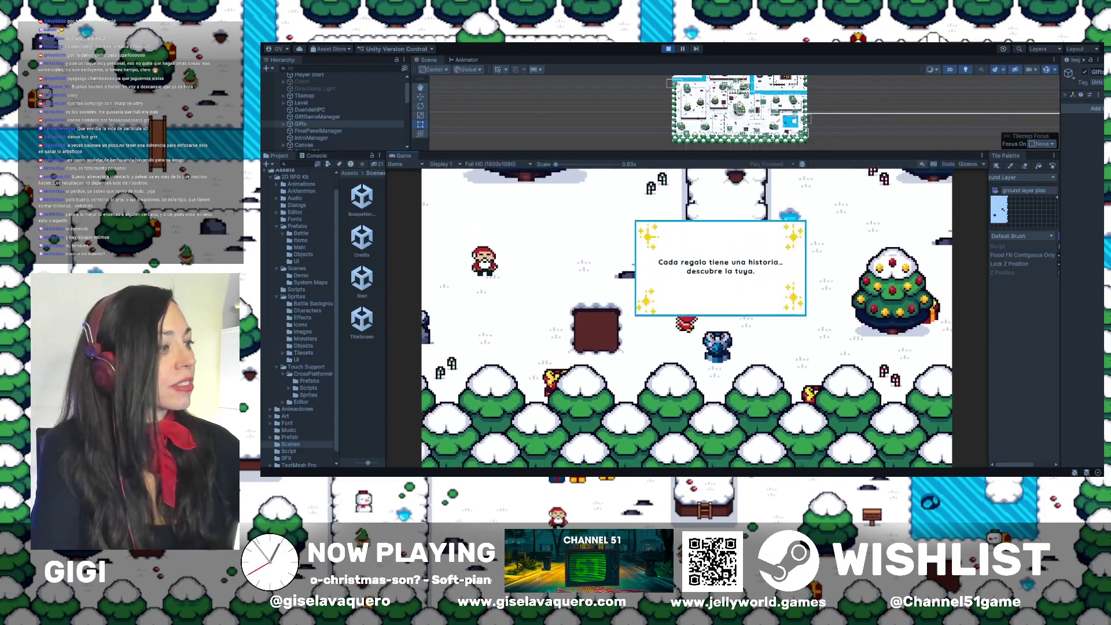
Walk the player around the village, picking up a gift and heading right past the big tree
key(Up)
key(Down)
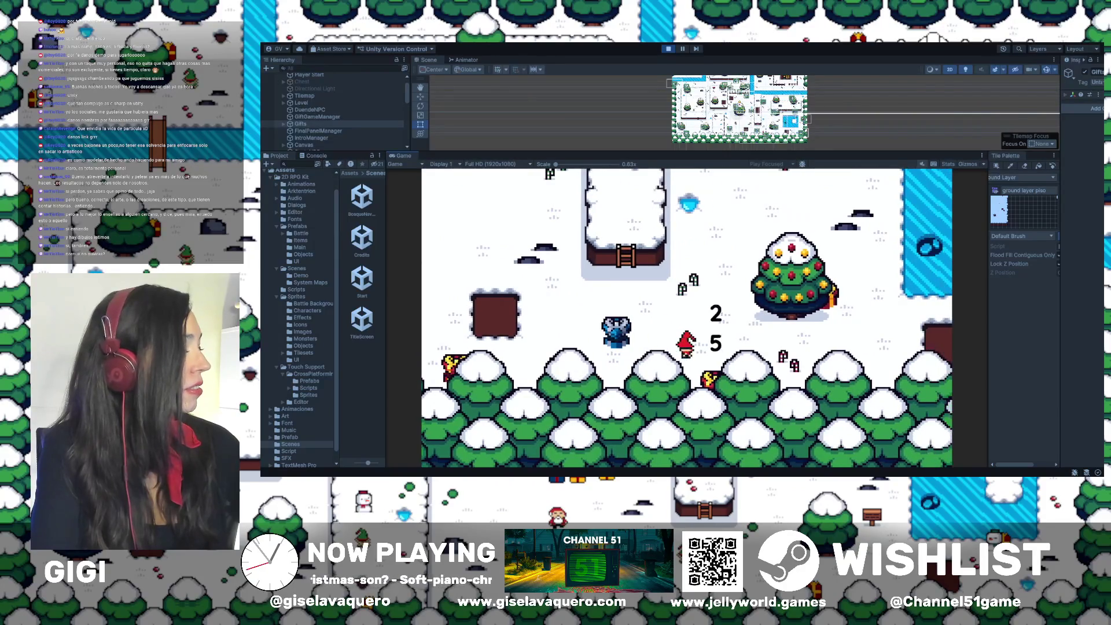
key(Down)
key(Up)
key(Right)
key(Up)
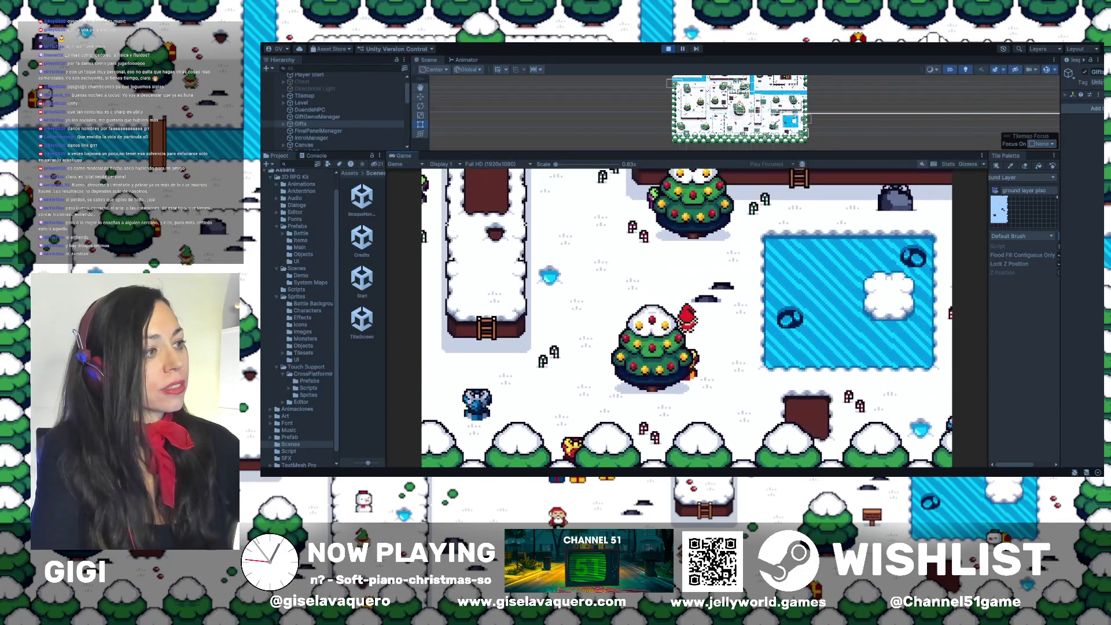
key(Up)
key(Left)
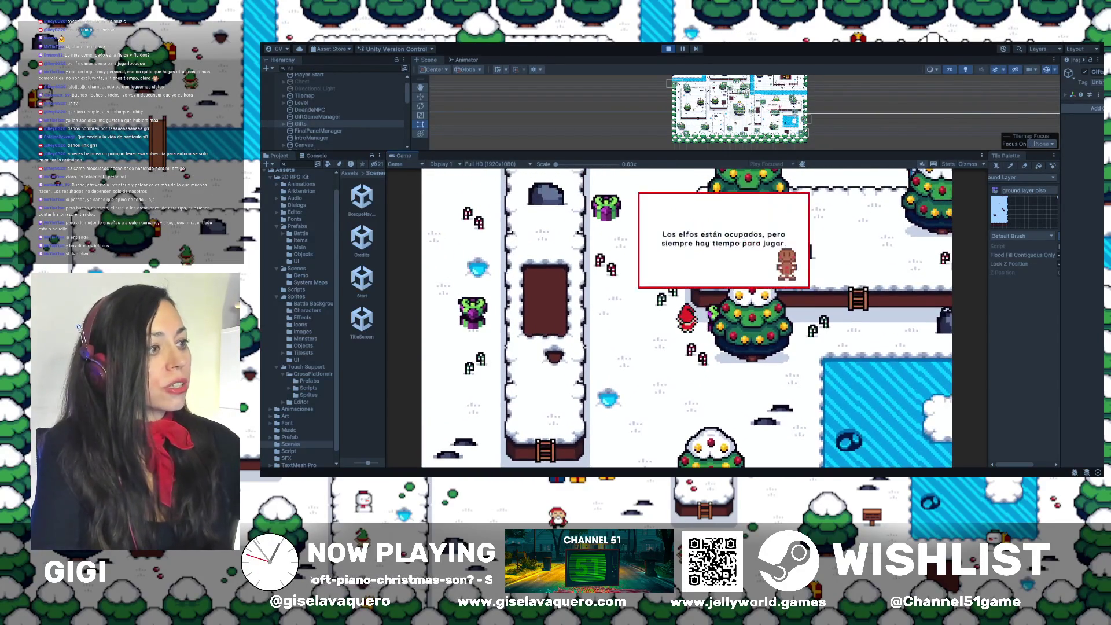
key(Up)
key(Right)
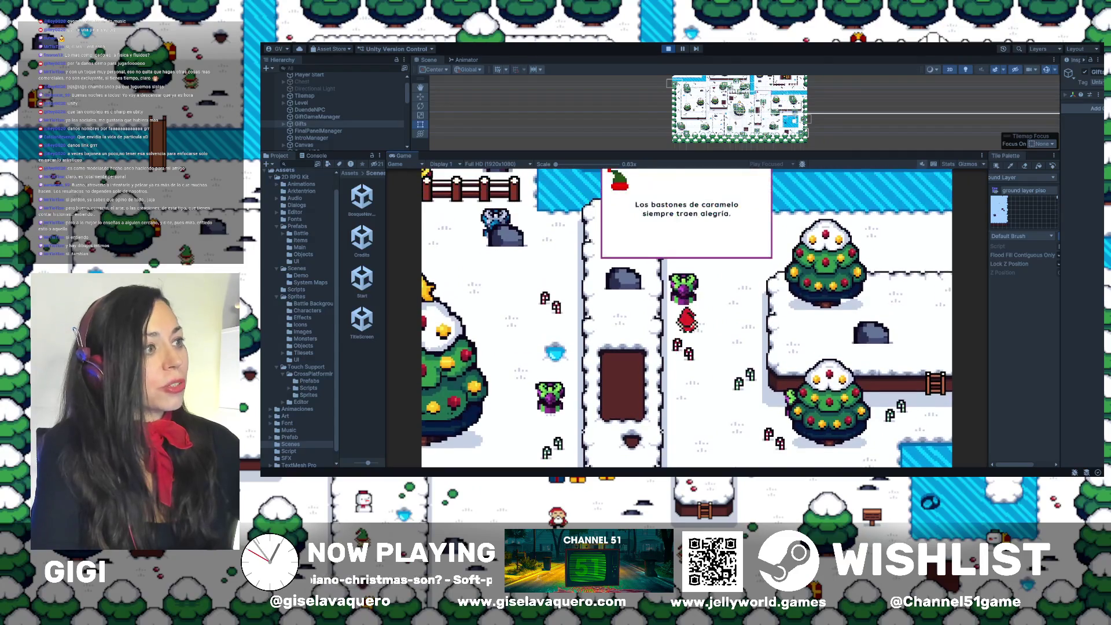
key(Right)
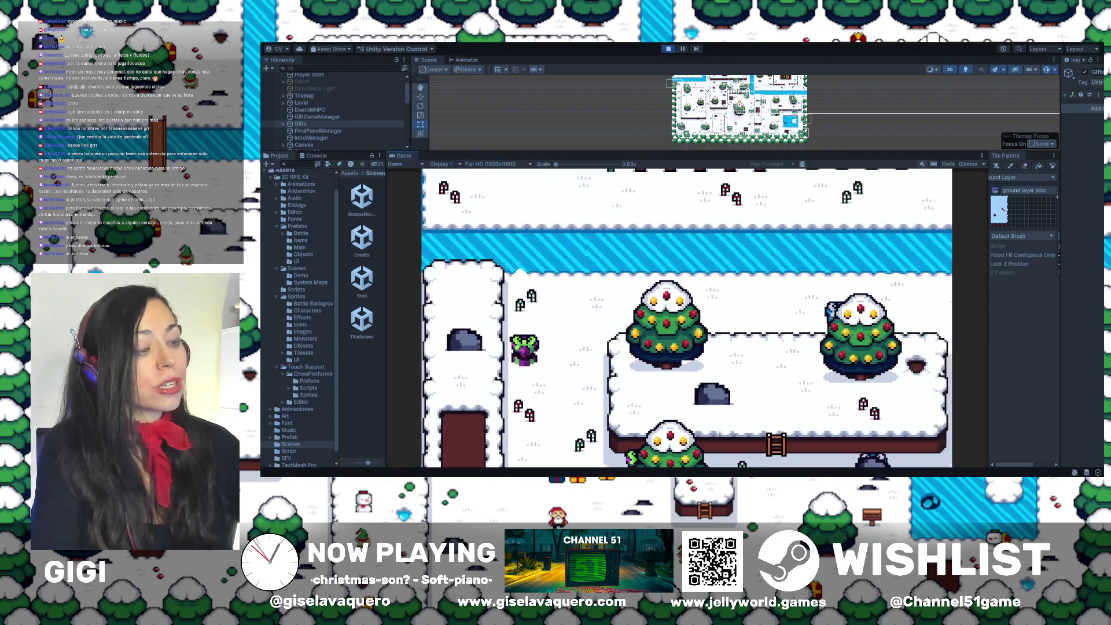
key(Right)
key(Up)
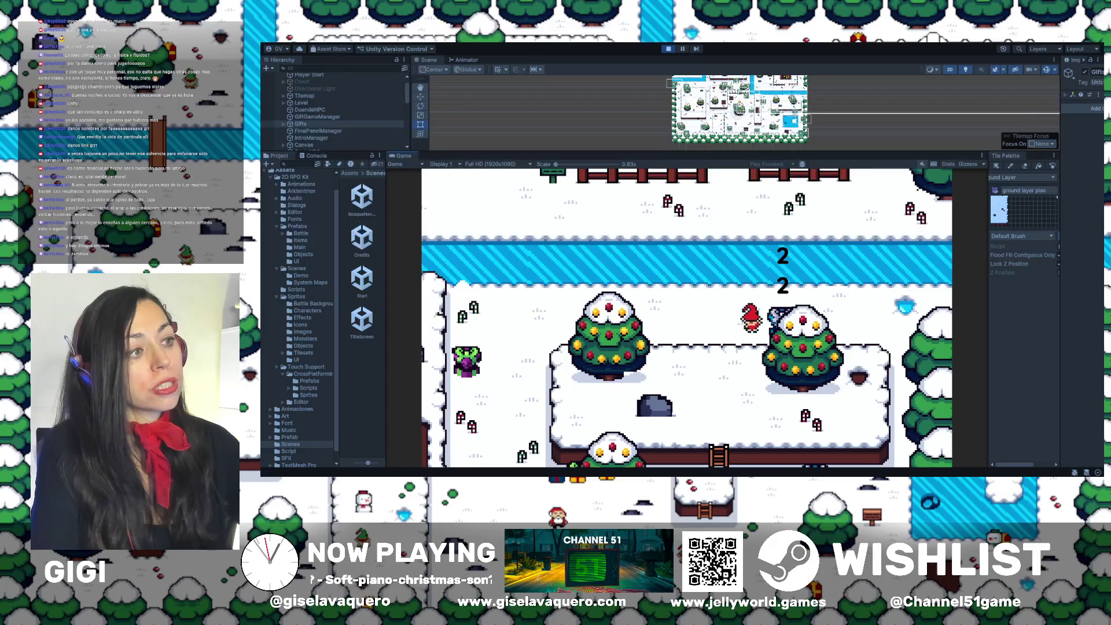
Walk the player along the river, onto the doorway and beside the frozen pond
key(Left)
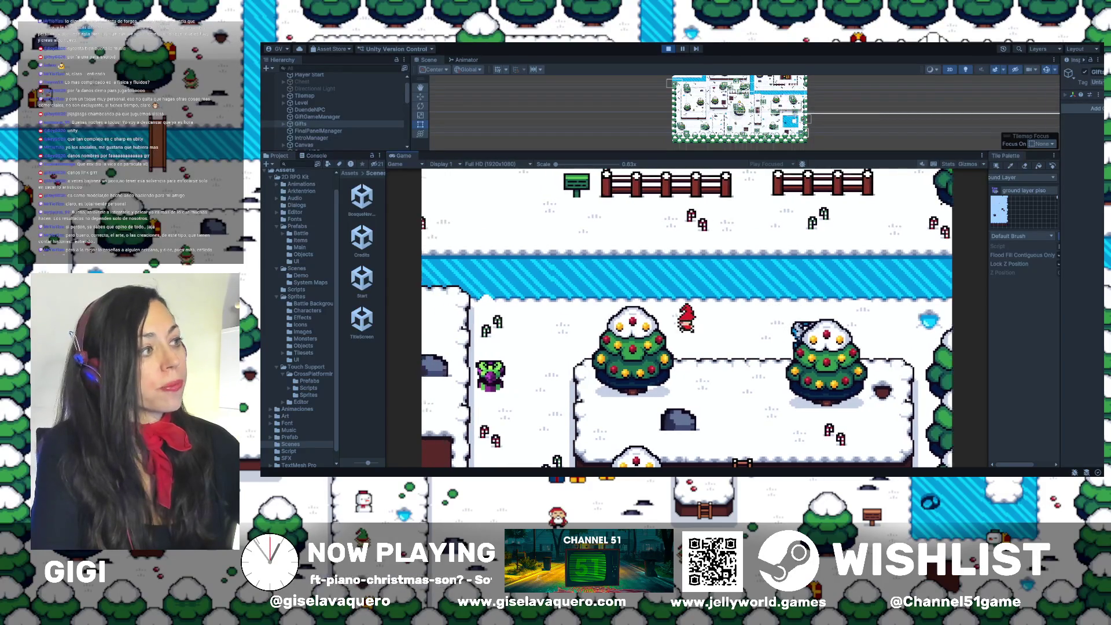
key(Down)
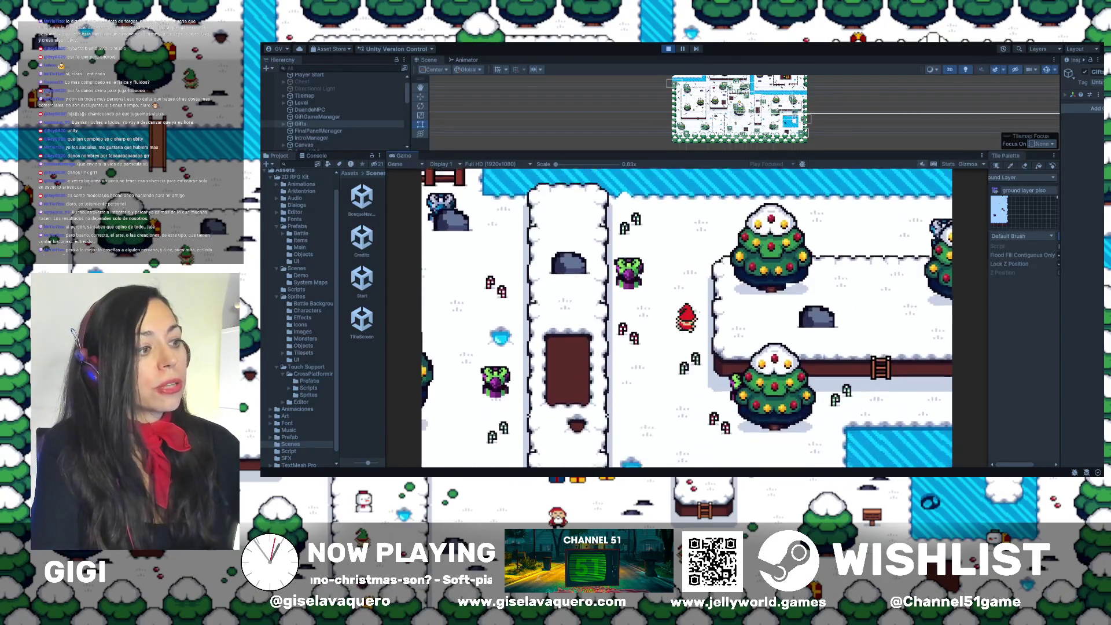
key(Down)
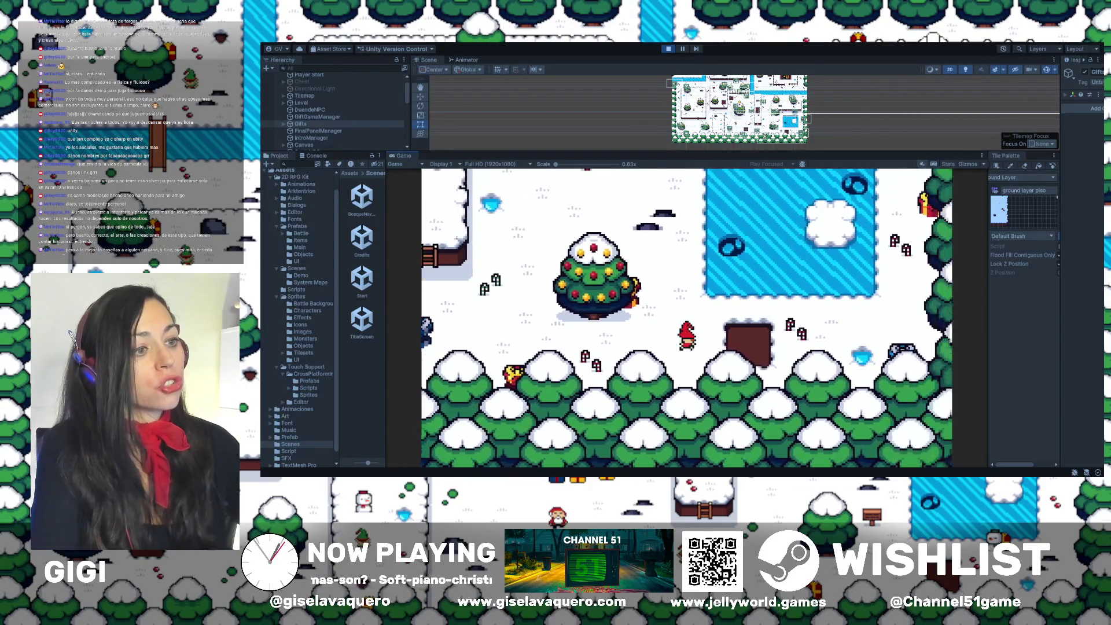
key(Right)
key(Right)
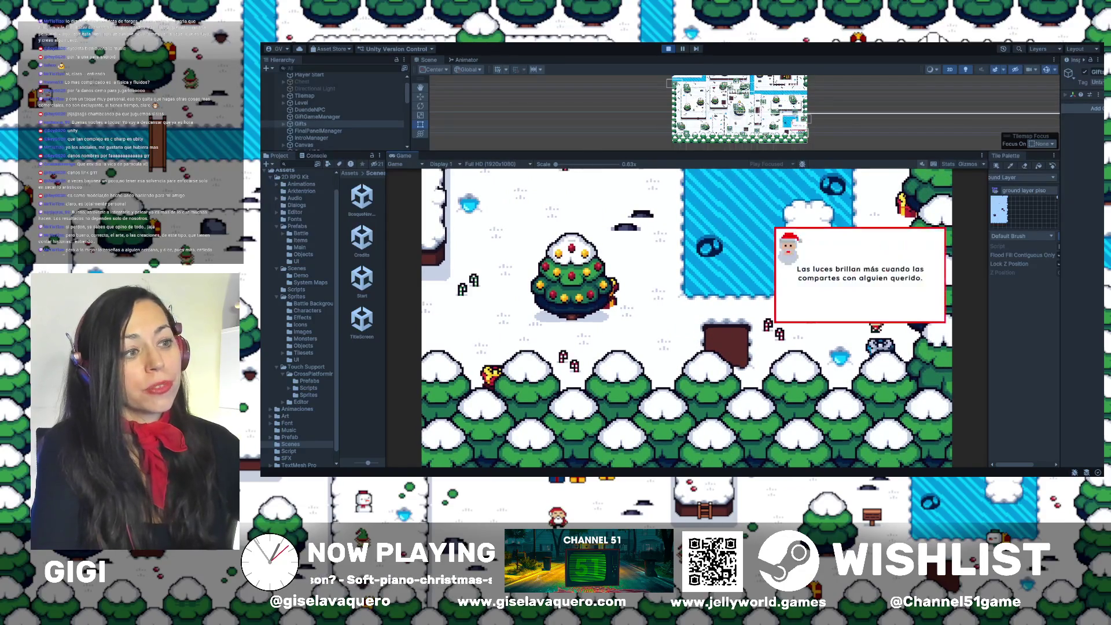
key(Up)
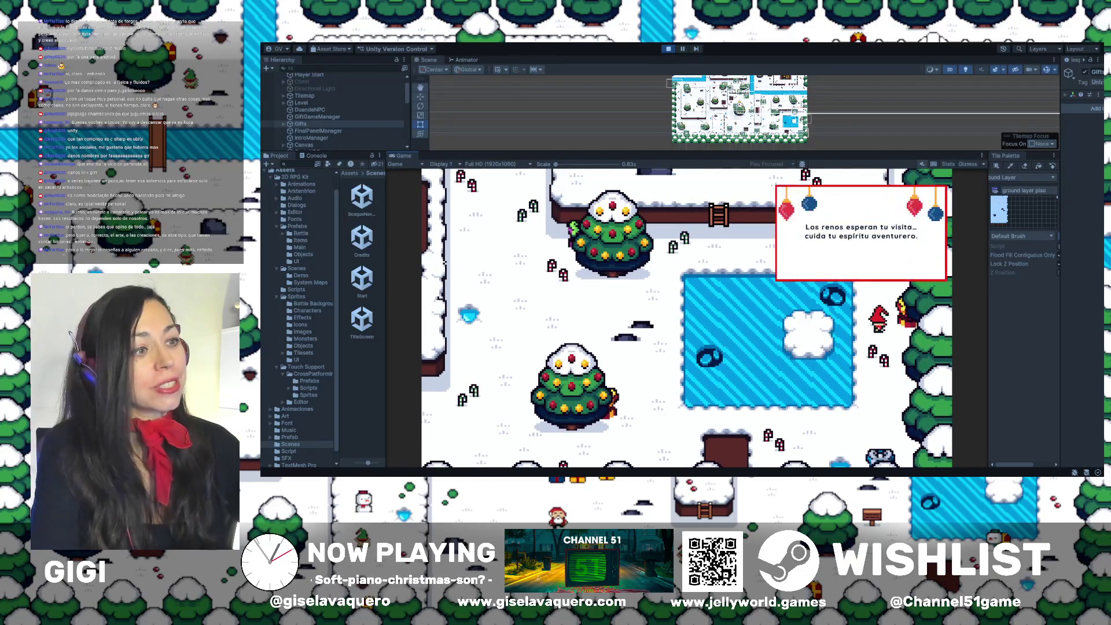
key(Up)
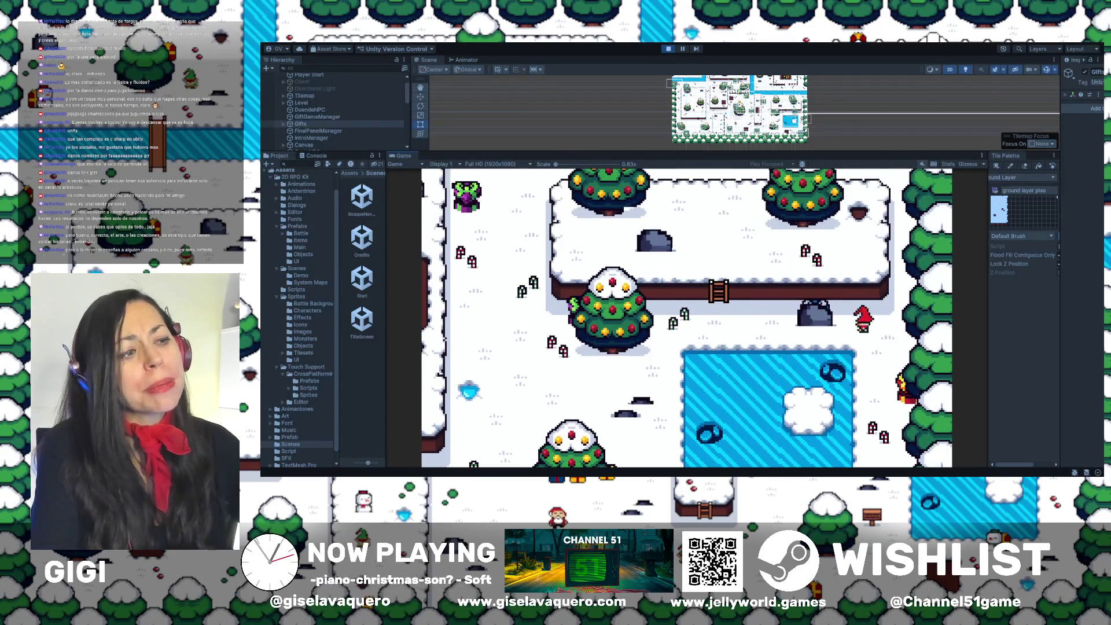
key(Left)
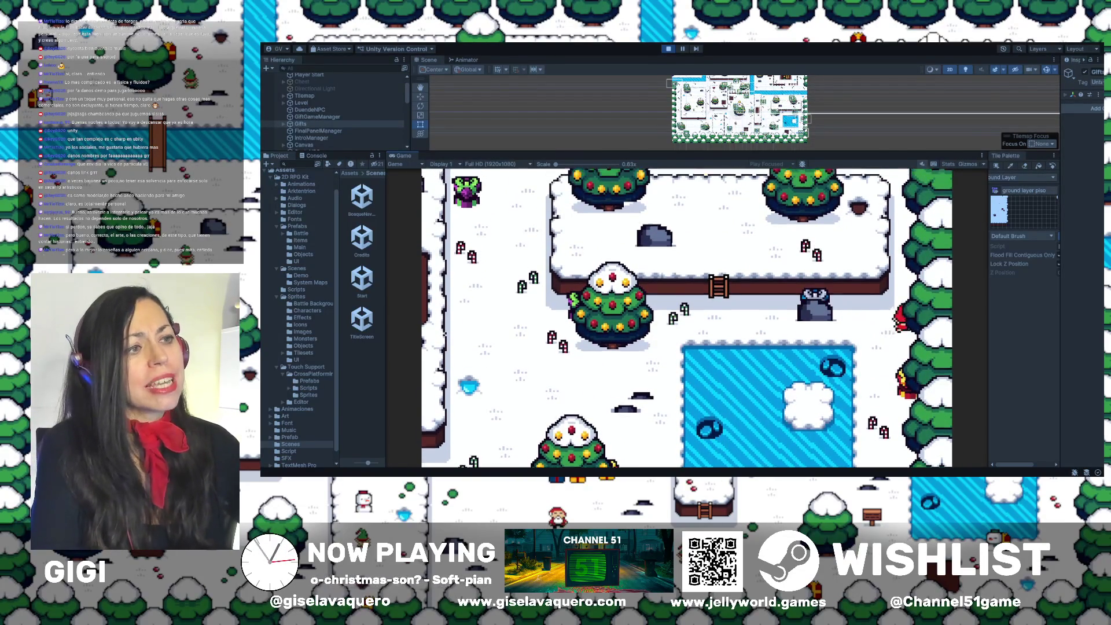
key(Up)
key(Down)
key(Up)
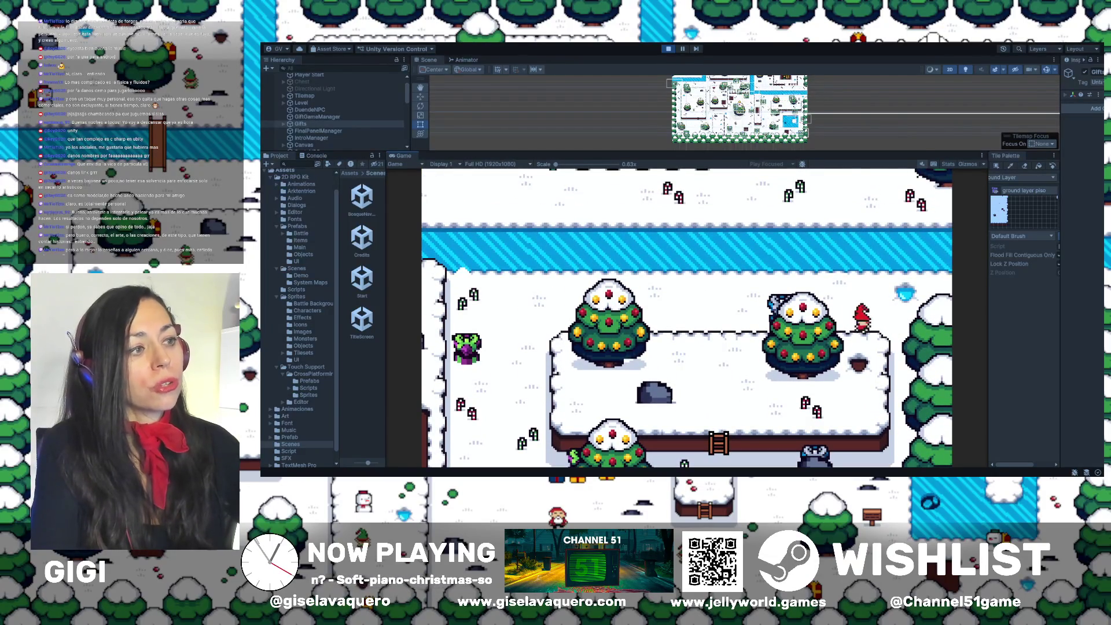
key(Down)
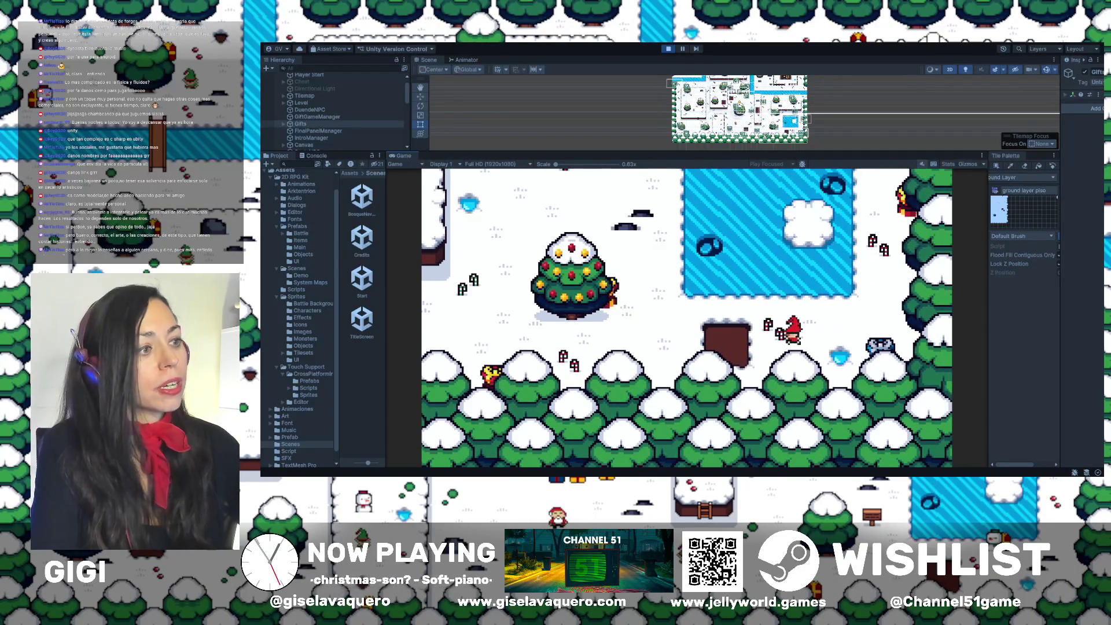
Move the player left past the ladder and down through the pit
key(Down)
key(Left)
key(Left)
key(Up)
key(Left)
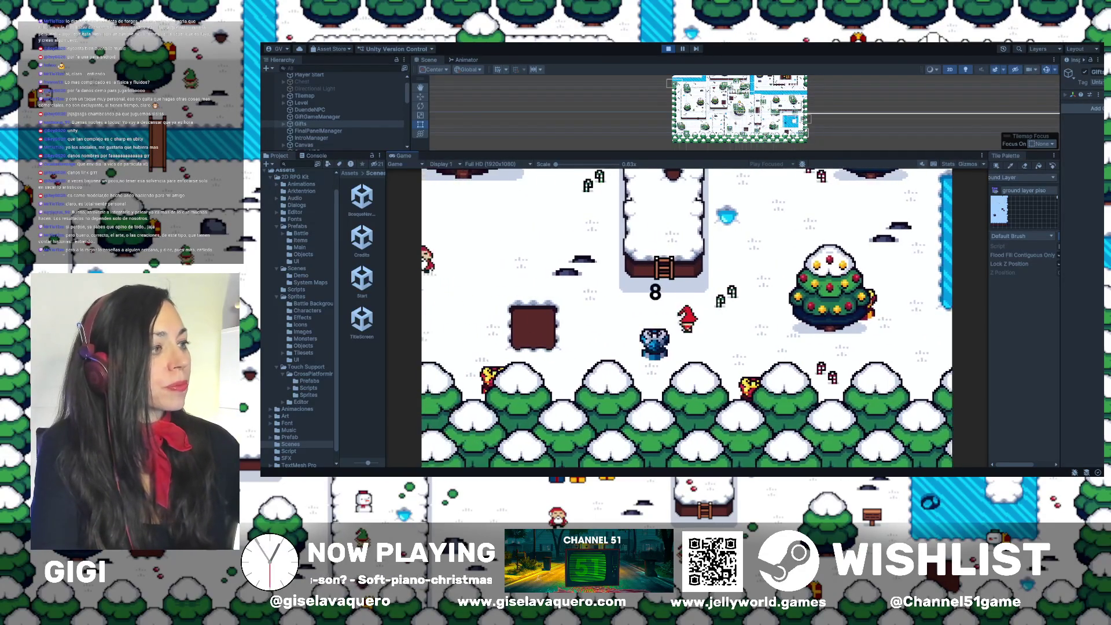
key(Up)
key(Up)
key(Left)
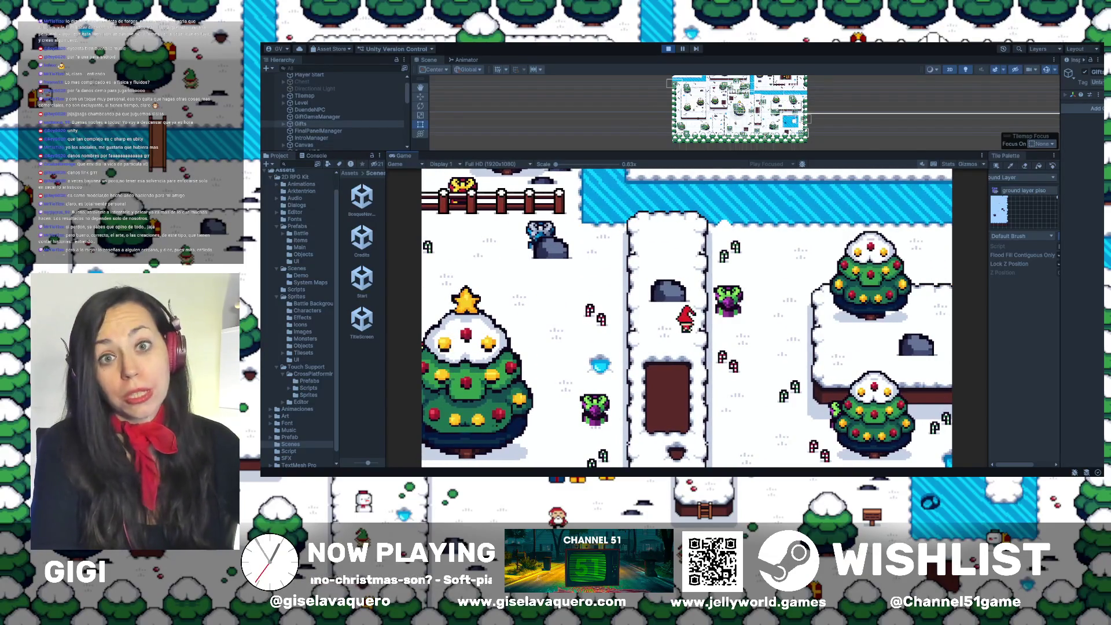
key(Down)
key(Down)
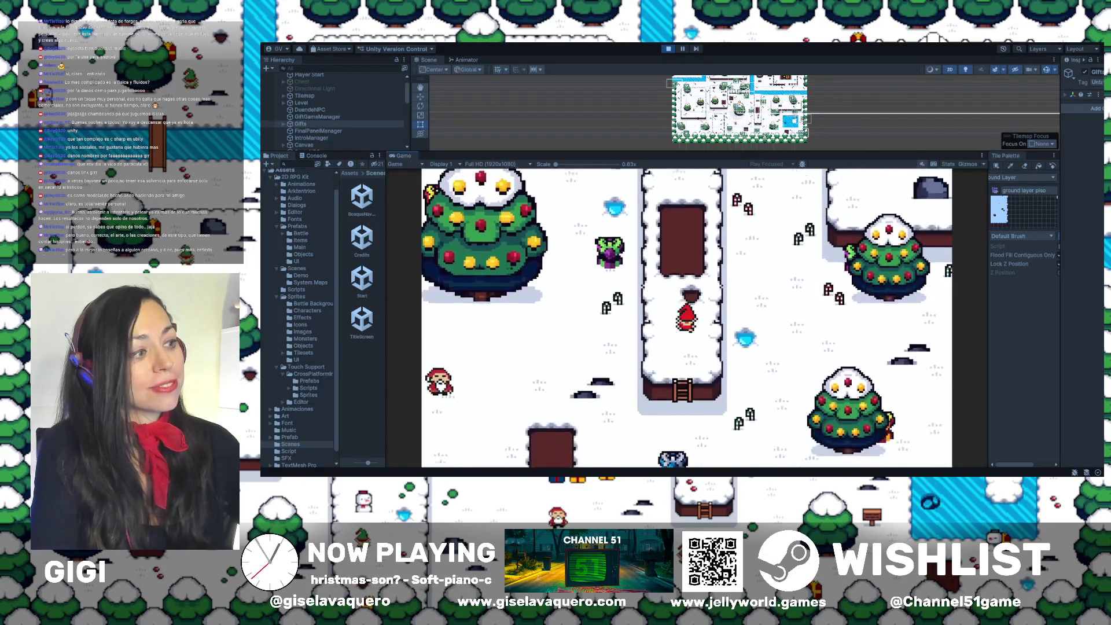
key(Down)
key(Right)
key(Down)
Step the player on and off the ladder repeatedly, then climb it toward the snowy plateau
key(Left)
key(Left)
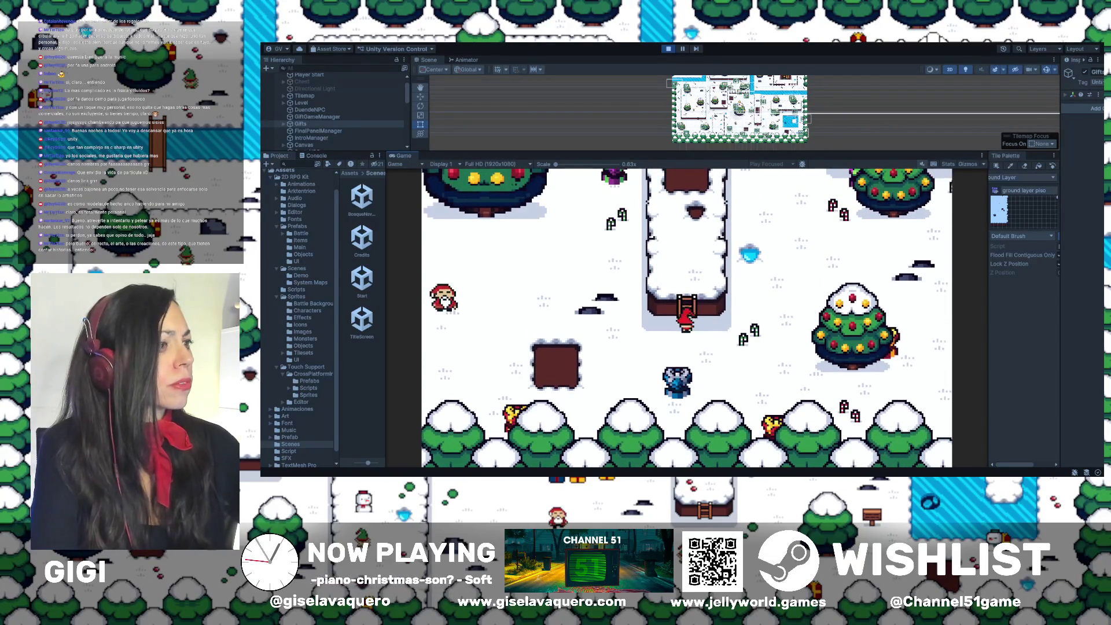
key(Down)
key(Right)
key(Up)
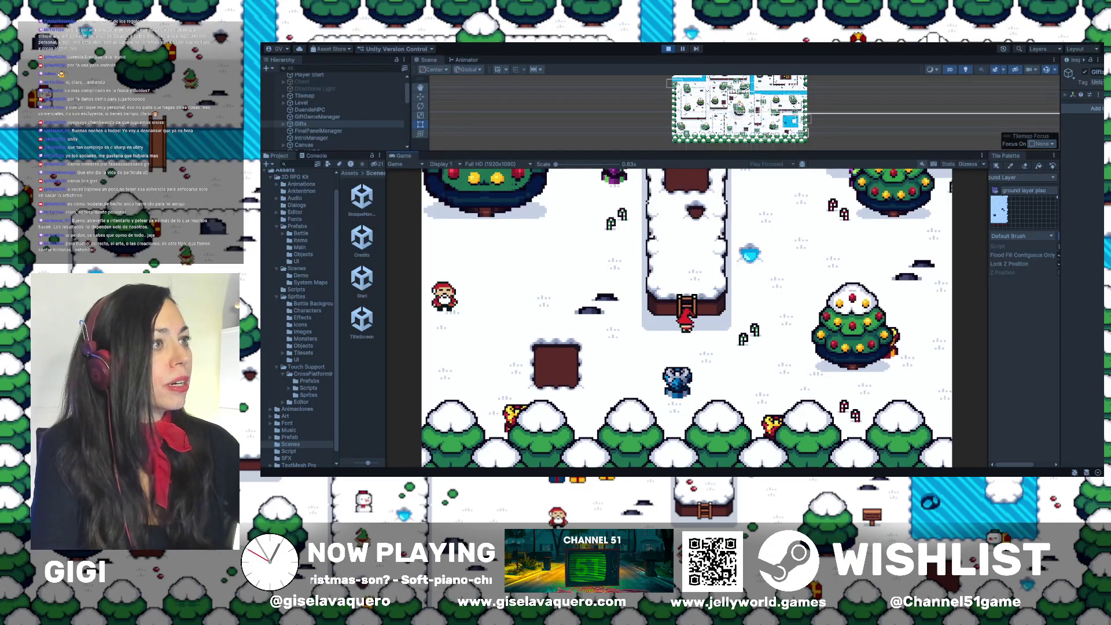
key(Down)
key(Right)
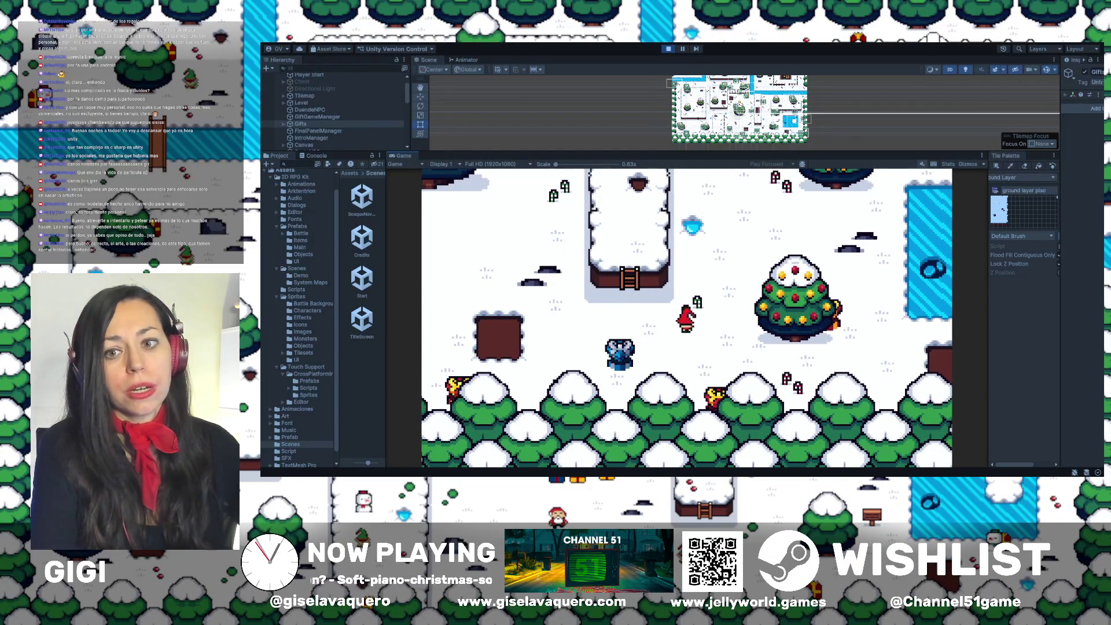
key(Up)
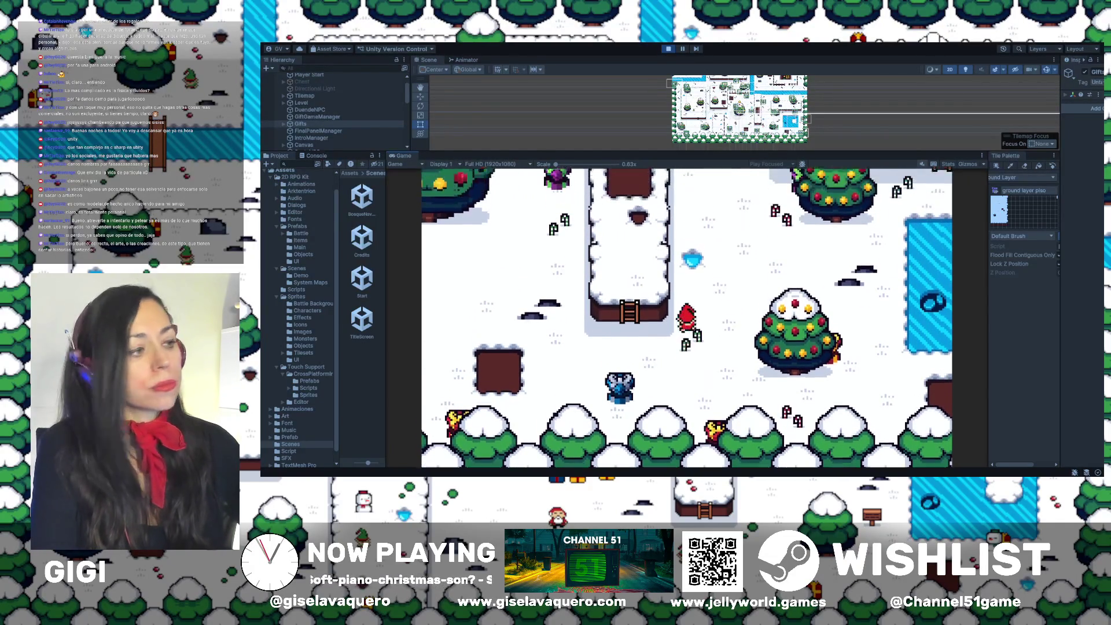
key(Left)
key(Left)
key(Up)
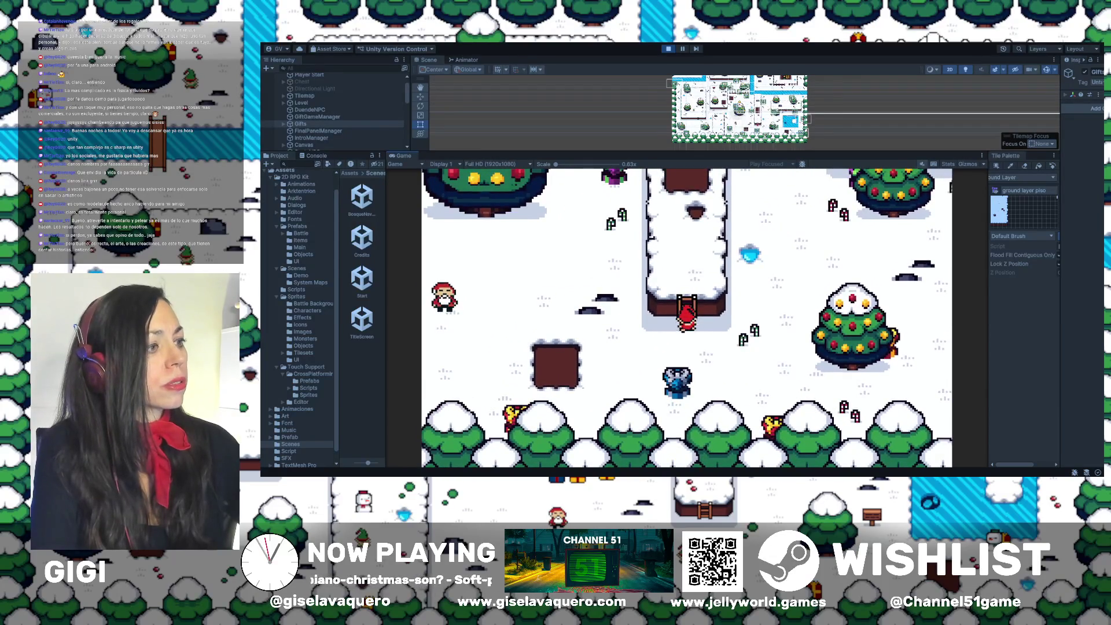
key(Down)
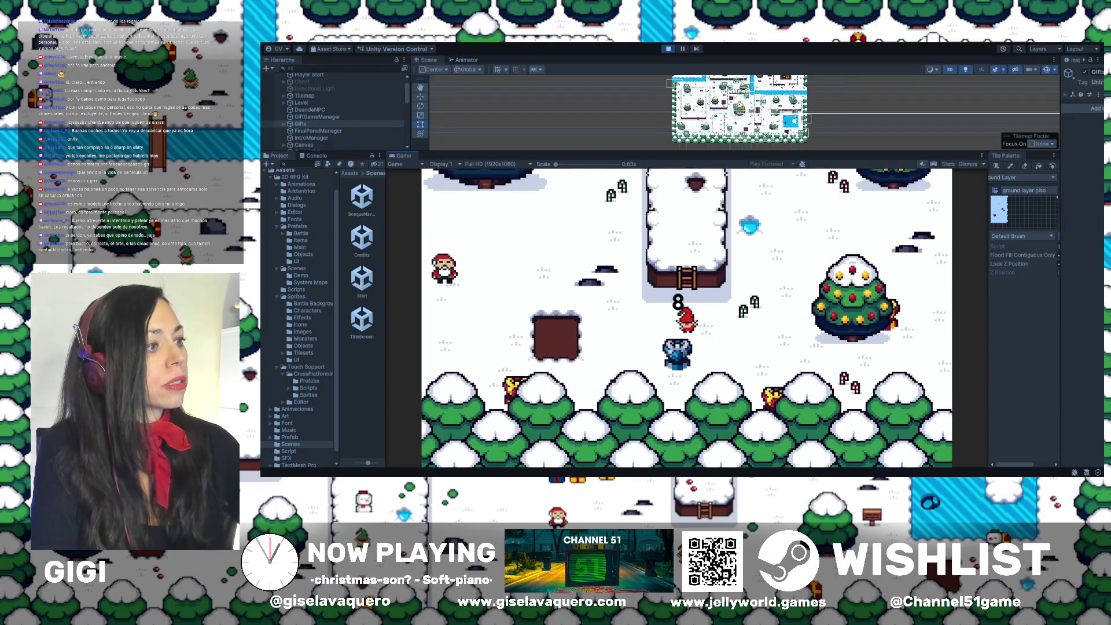
key(Up)
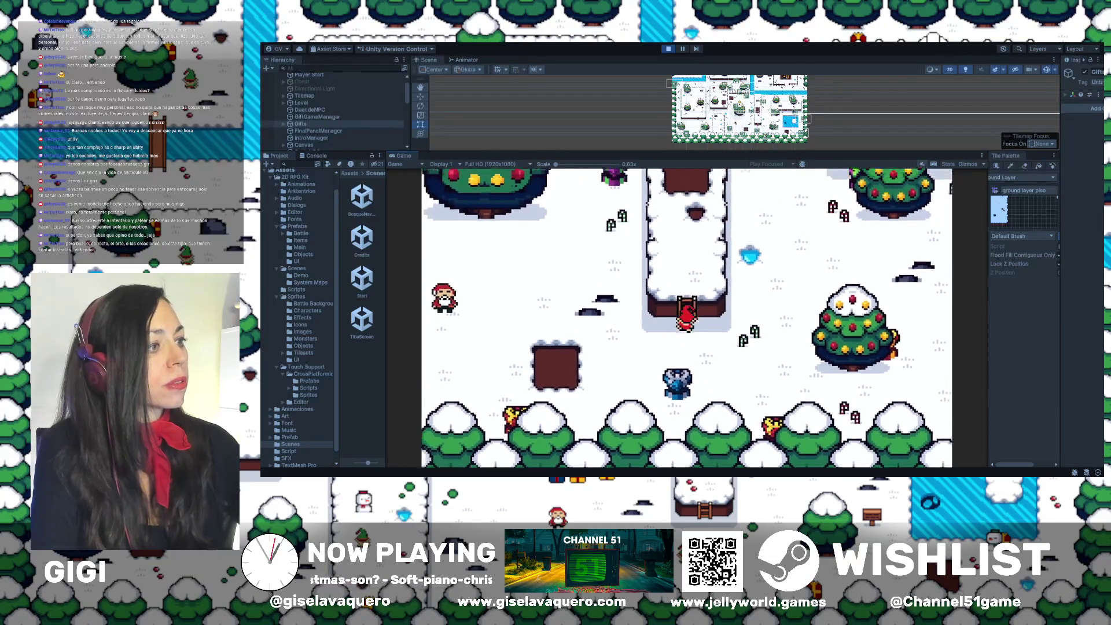
key(Down)
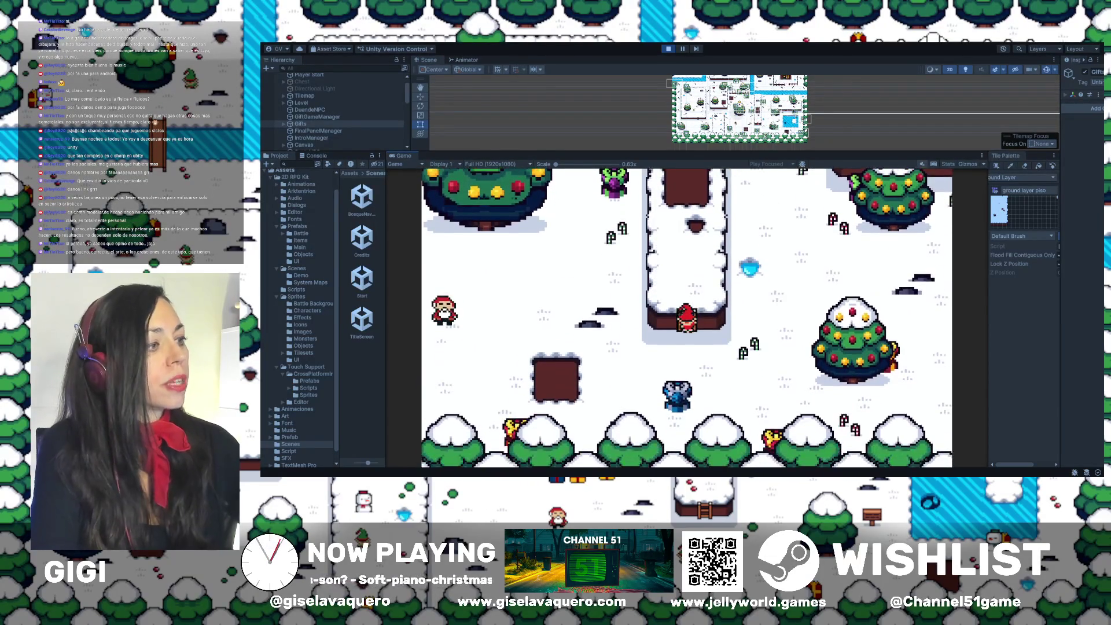
key(Up)
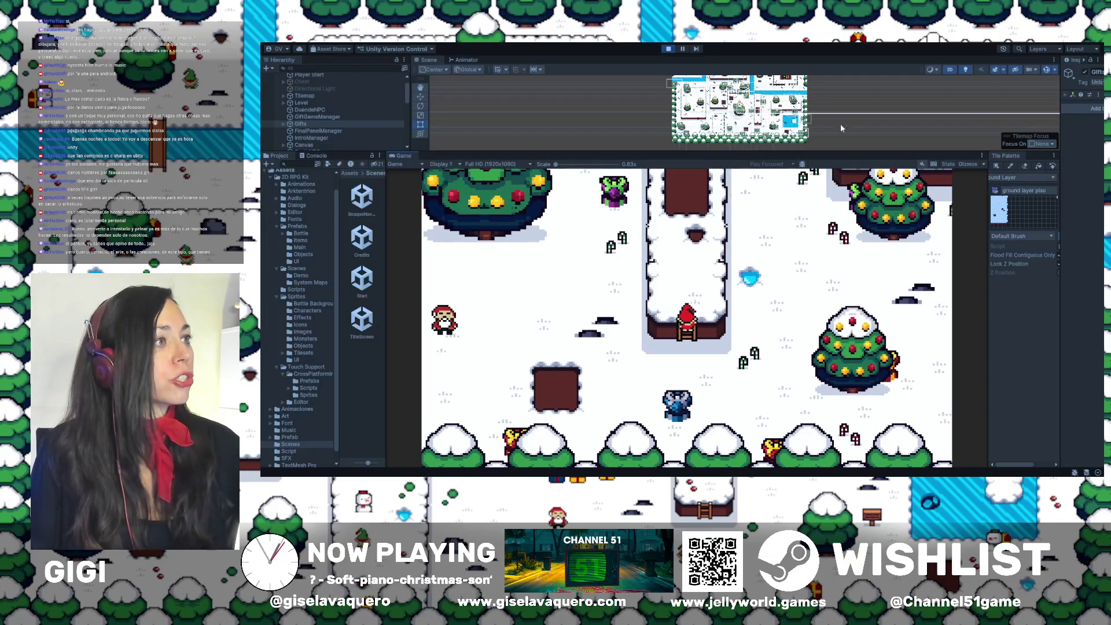
Enlarge and zoom the Scene view, then select CollisionWall22 to inspect its collider
drag(711, 147, 711, 267)
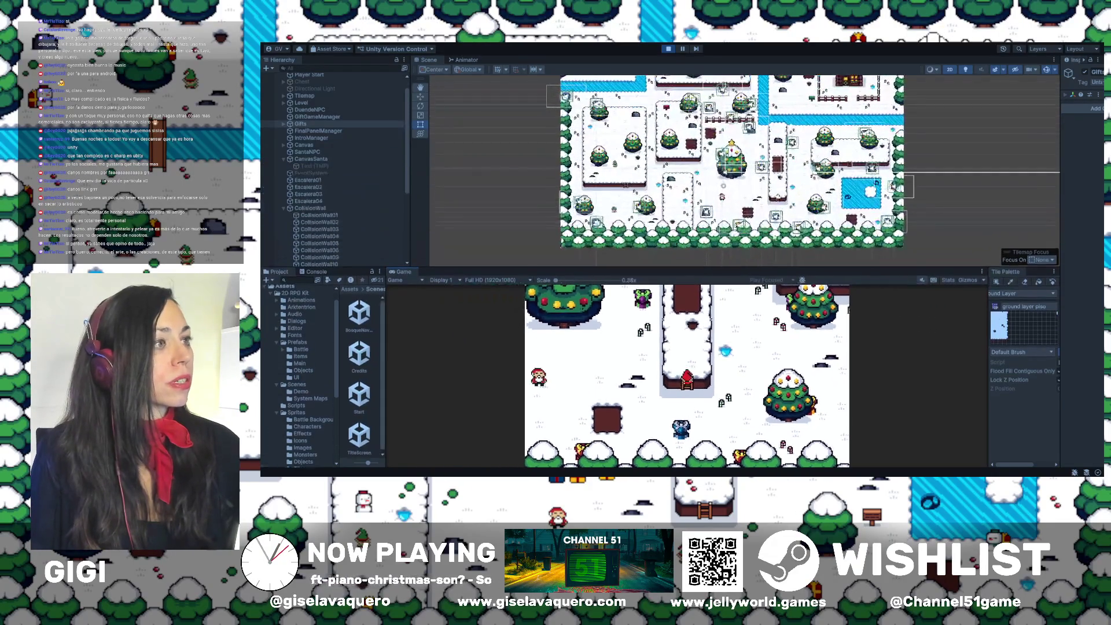
scroll(689, 173, up, 3)
scroll(769, 148, up, 5)
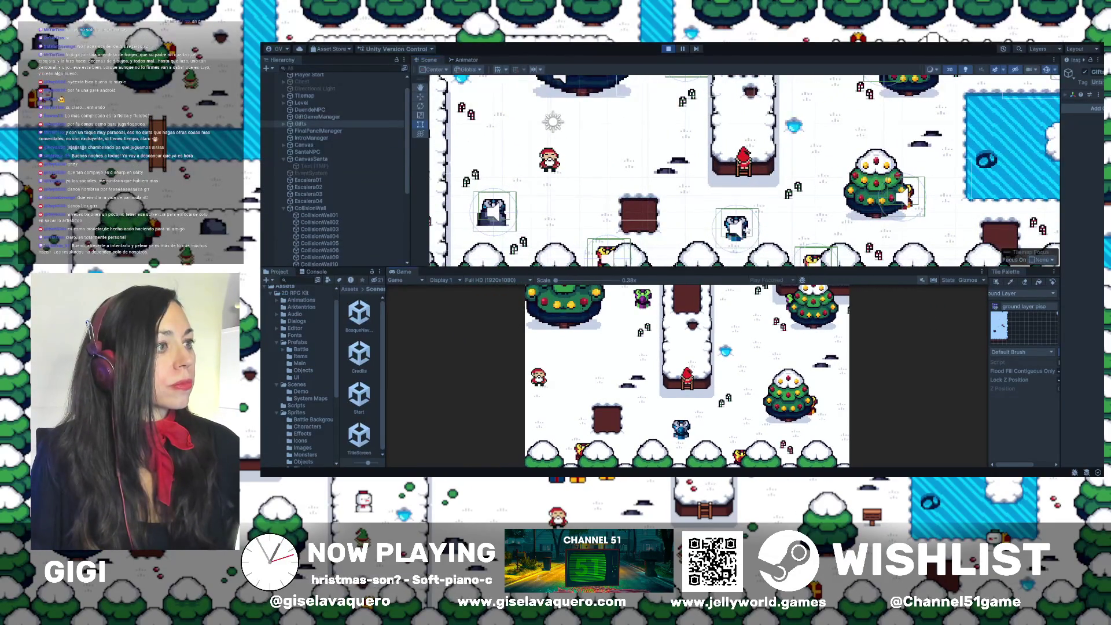
click(766, 169)
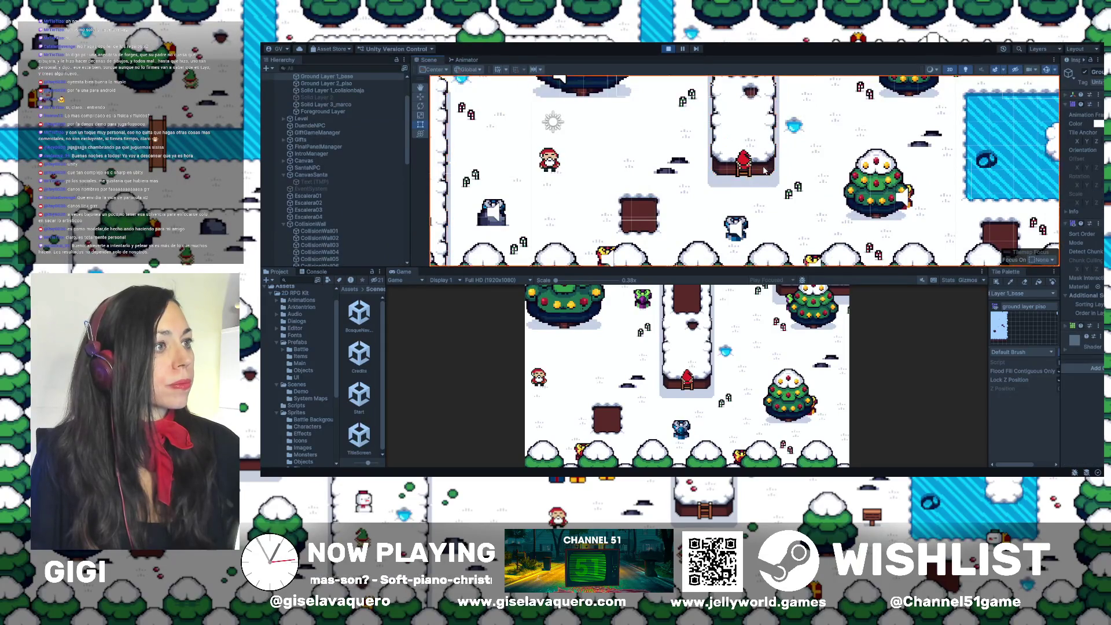
click(363, 221)
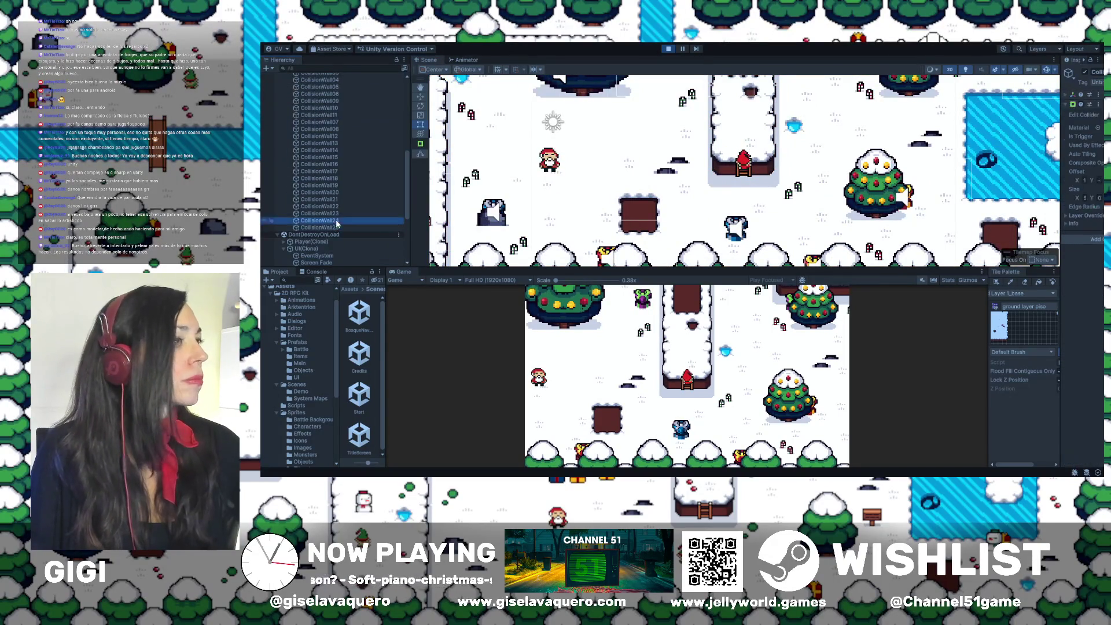
click(339, 208)
Step through the CollisionWall12, 03 and 04 colliders, then stop Play mode
key(Up)
key(Up)
key(Up)
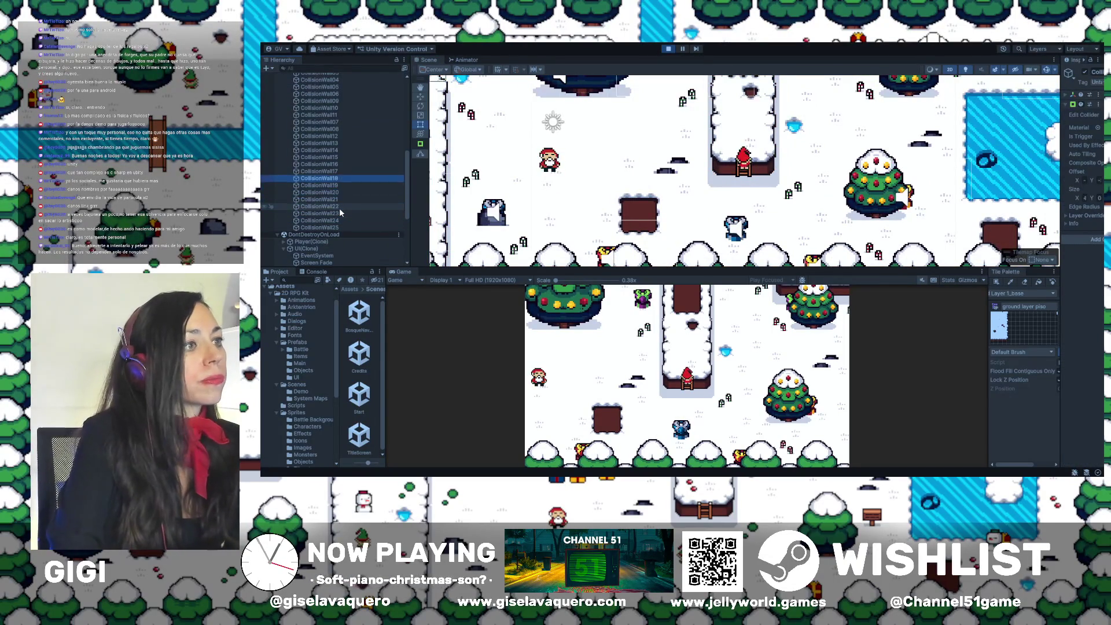
key(Up)
key(Up)
key(Up)
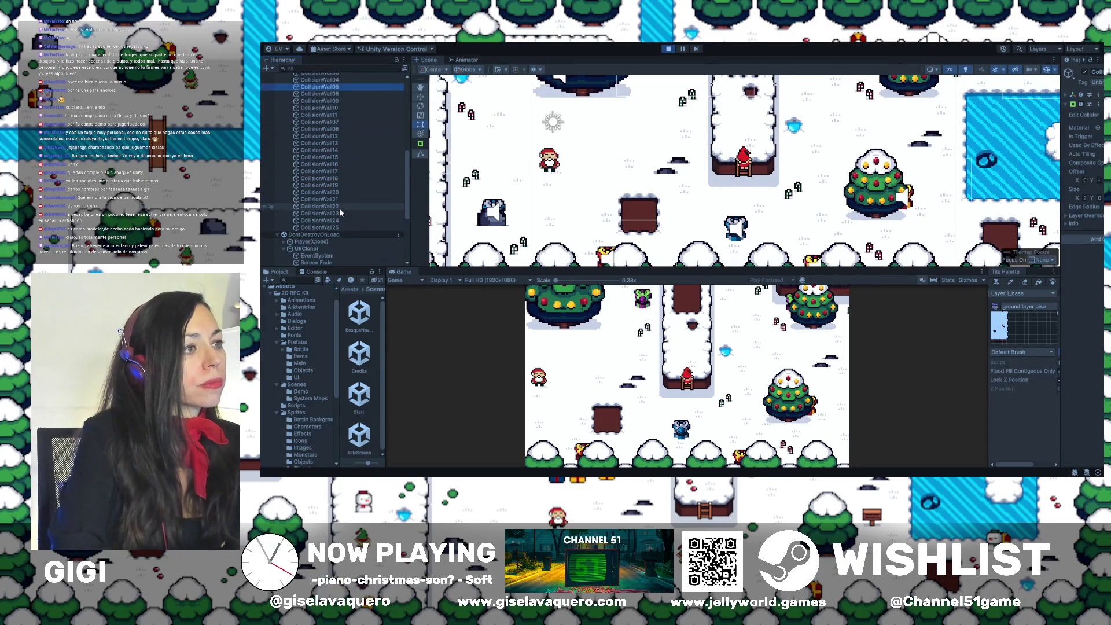
key(Up)
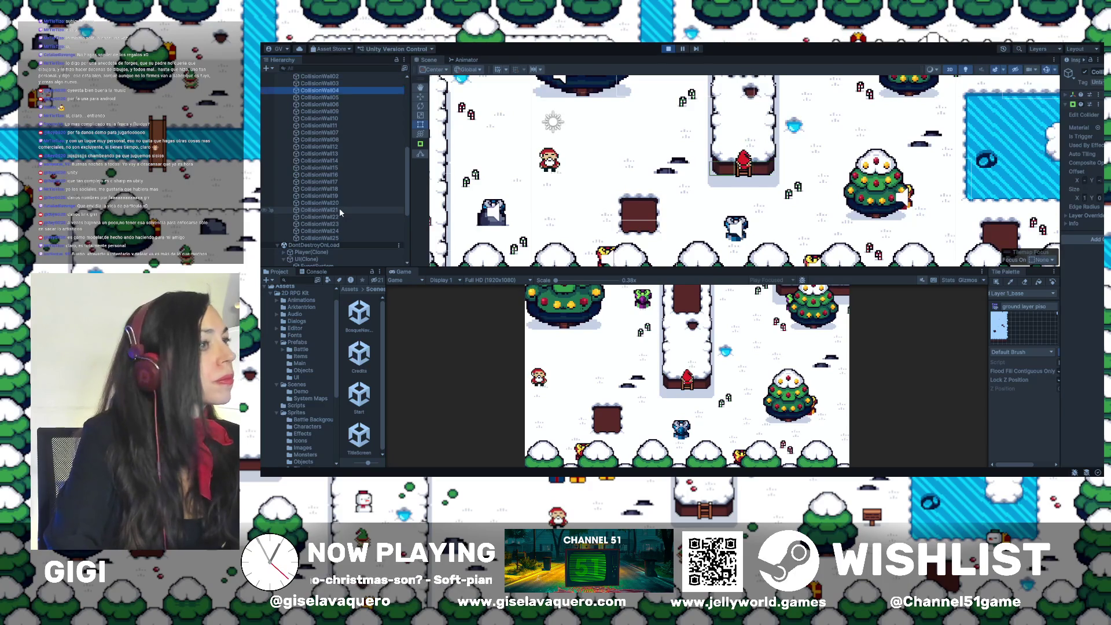
key(Down)
key(Down)
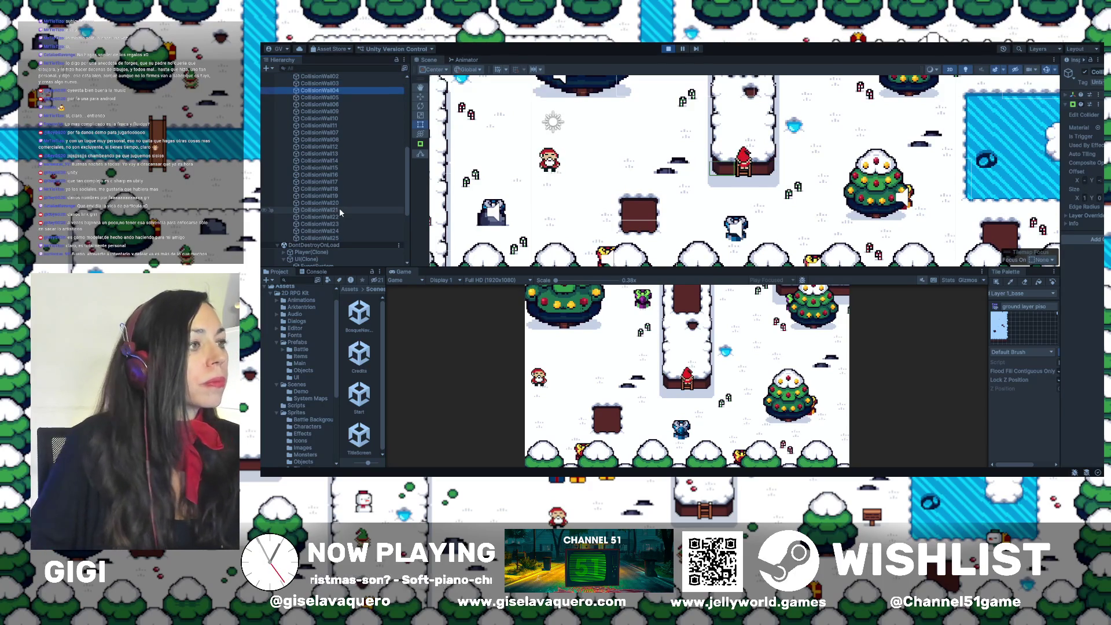
scroll(772, 168, up, 2)
key(ctrl+p)
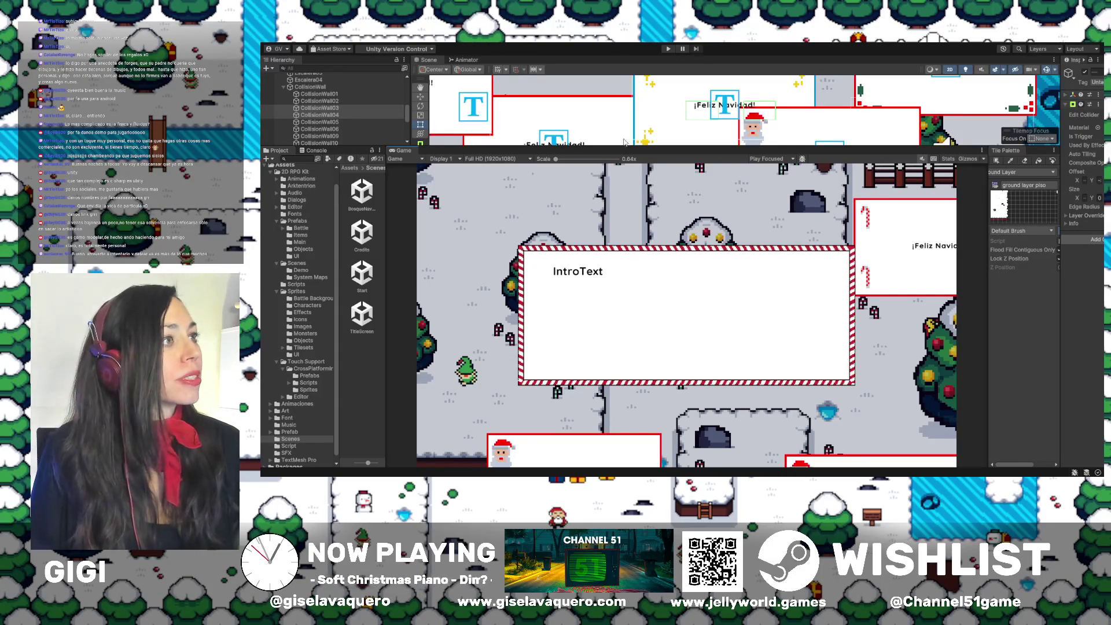
Start the game, dismiss the intro text, and walk the player up the ladder and back down
click(667, 49)
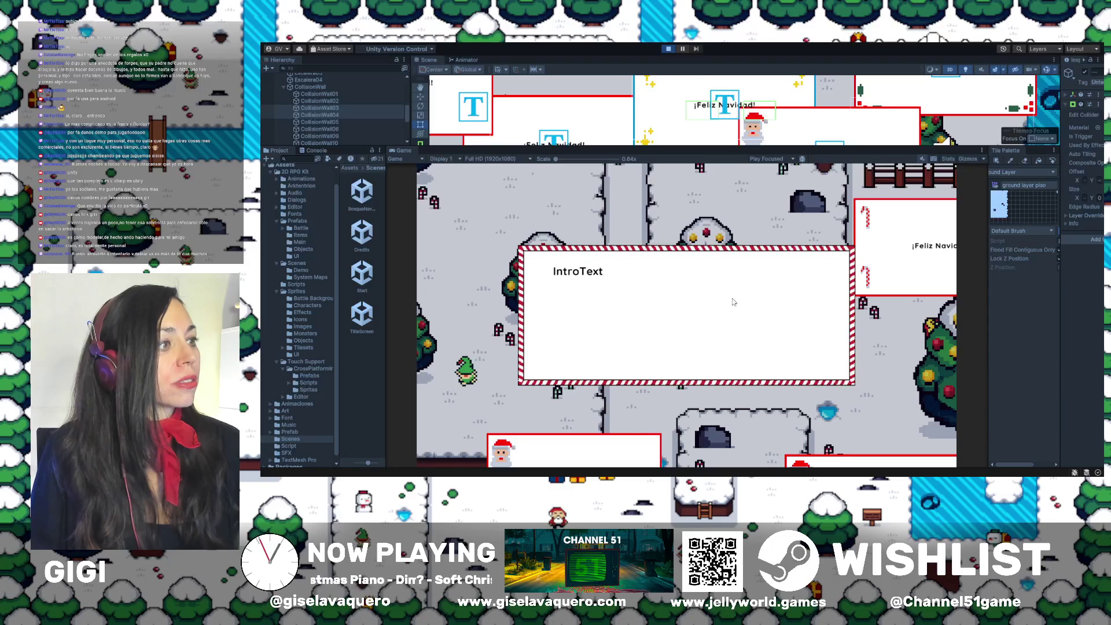
key(Return)
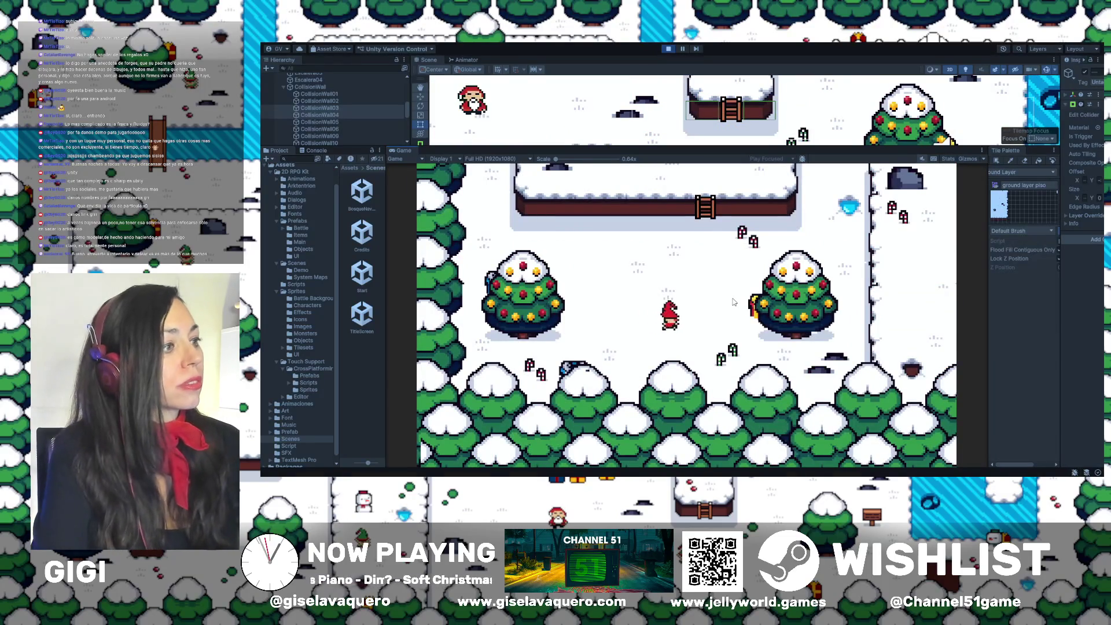
key(Right)
key(Up)
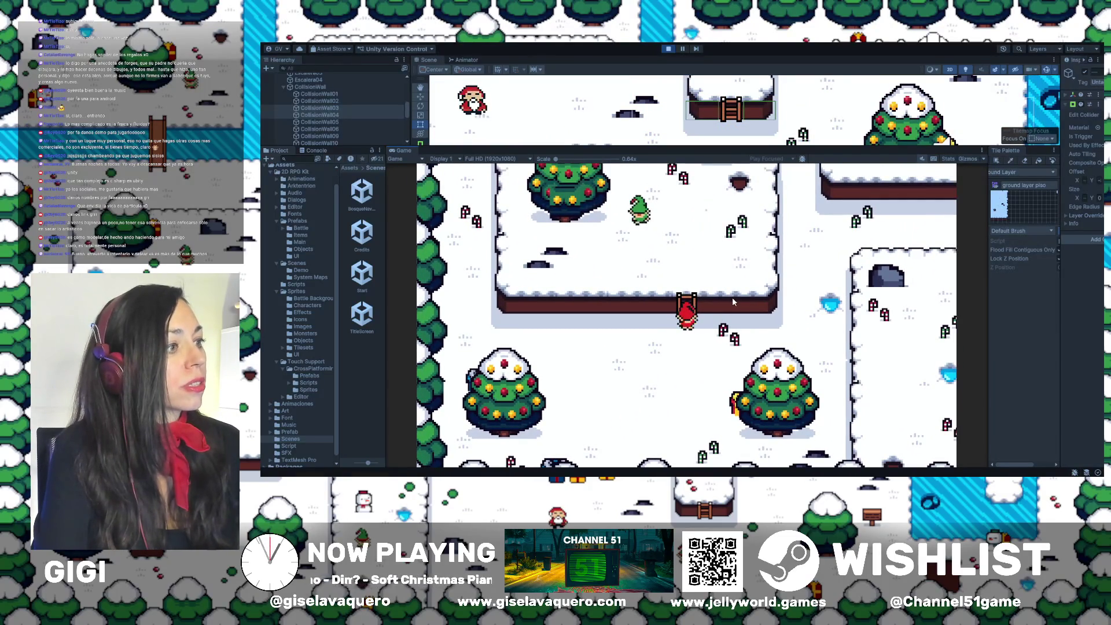
key(Down)
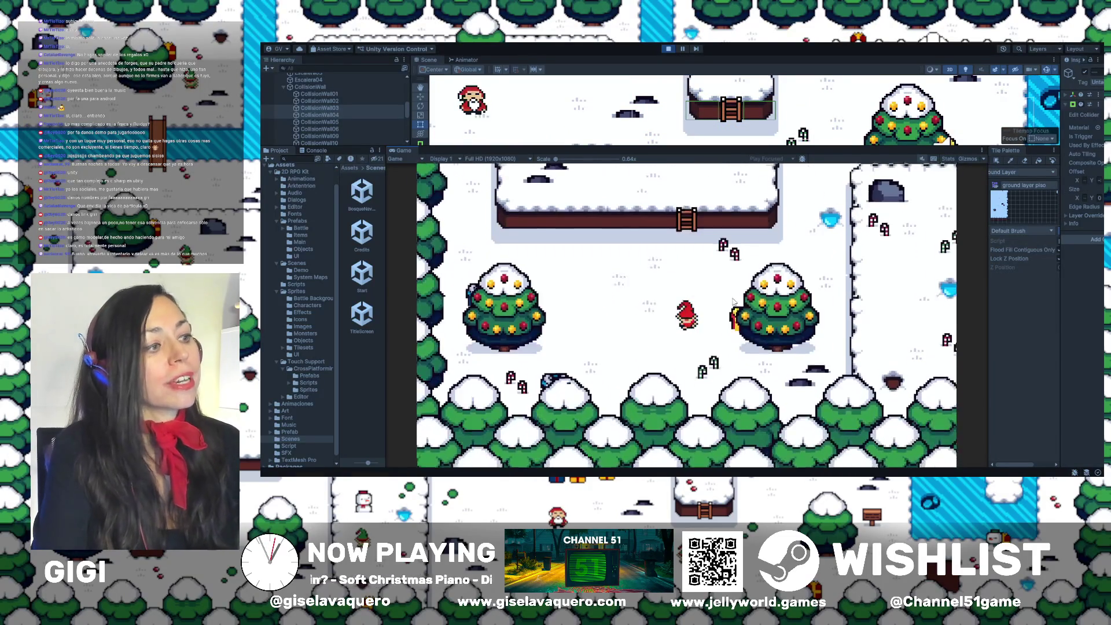
key(Left)
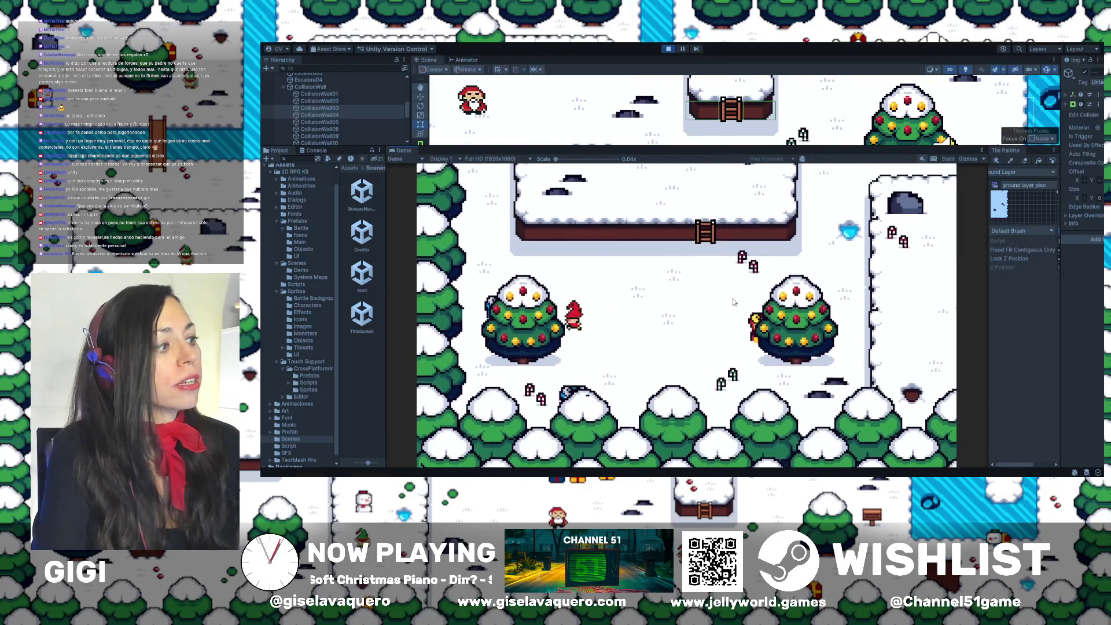
Walk the player north past the icy river to the snow ledge near a blue gift
key(Down)
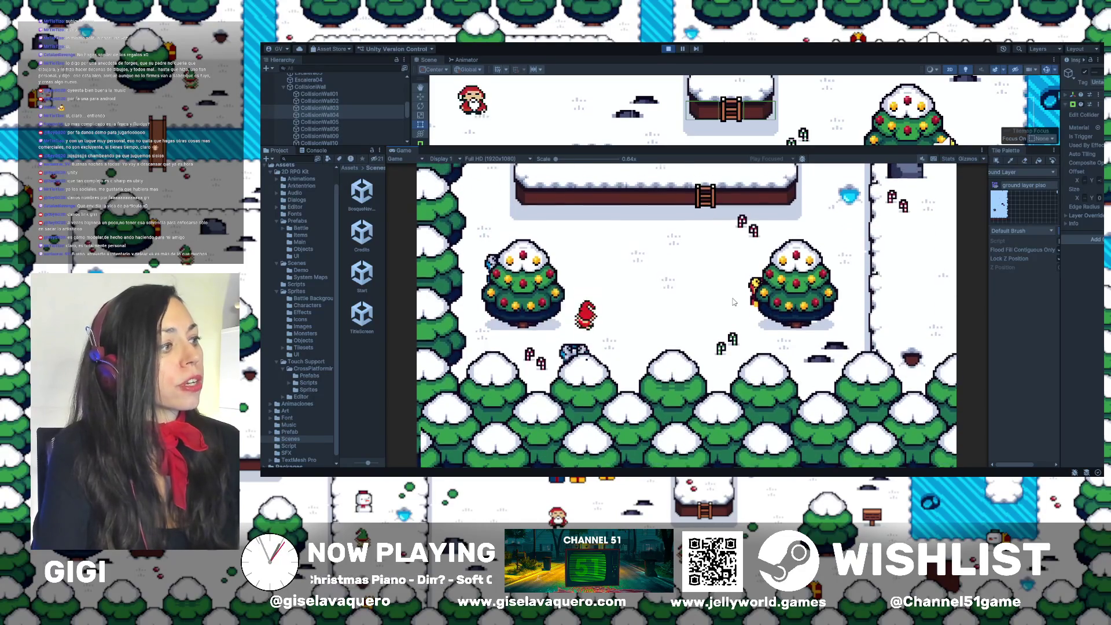
key(Up)
key(Left)
key(Up)
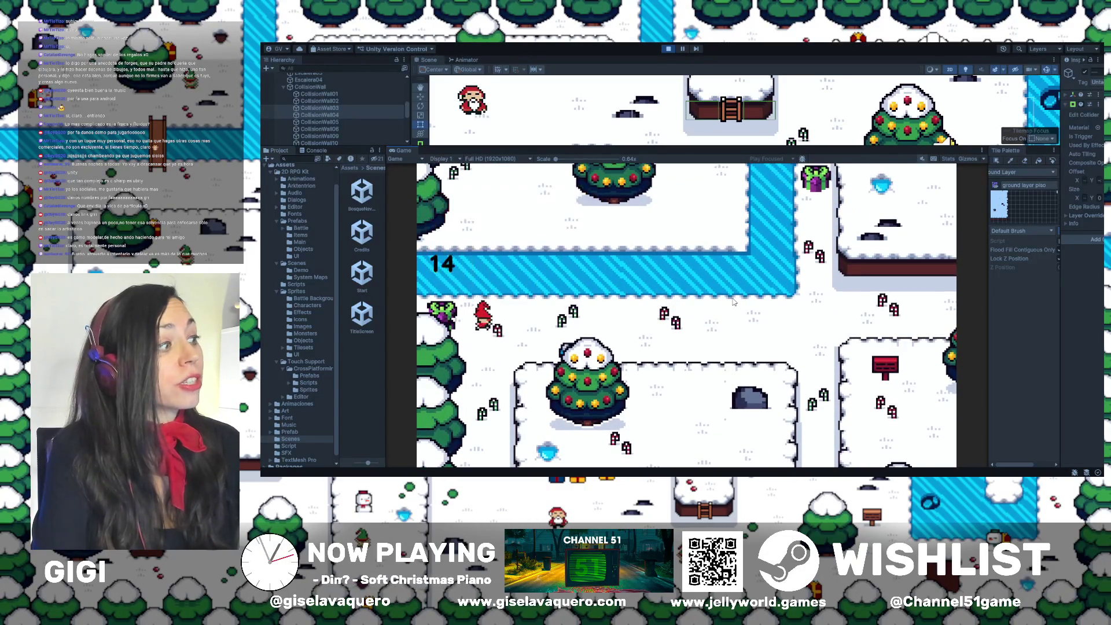
key(Up)
key(Right)
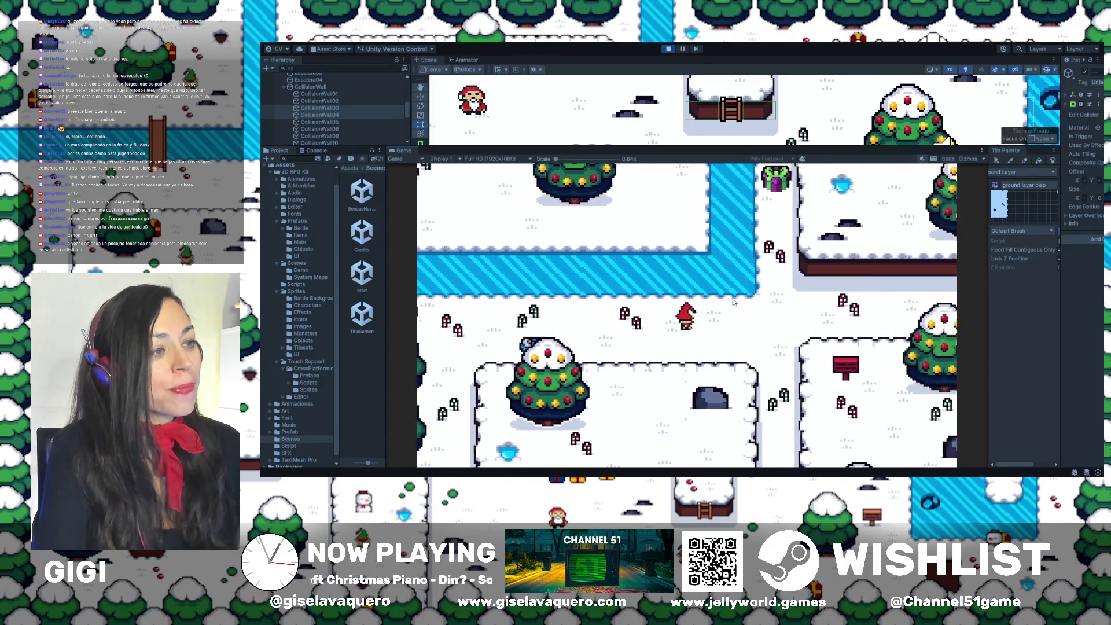
key(Up)
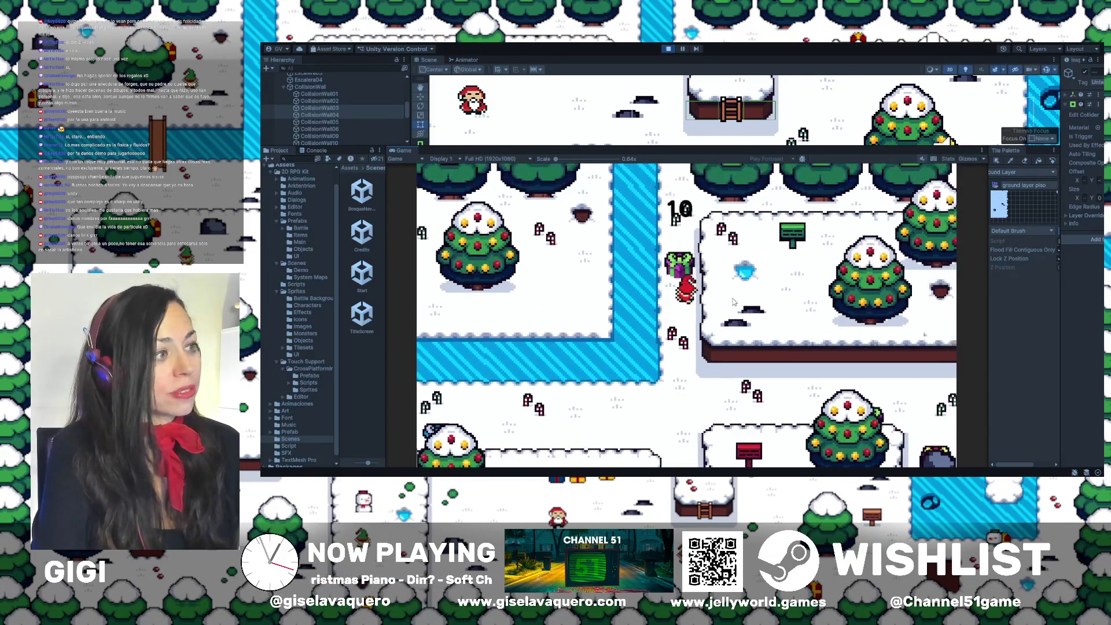
key(Right)
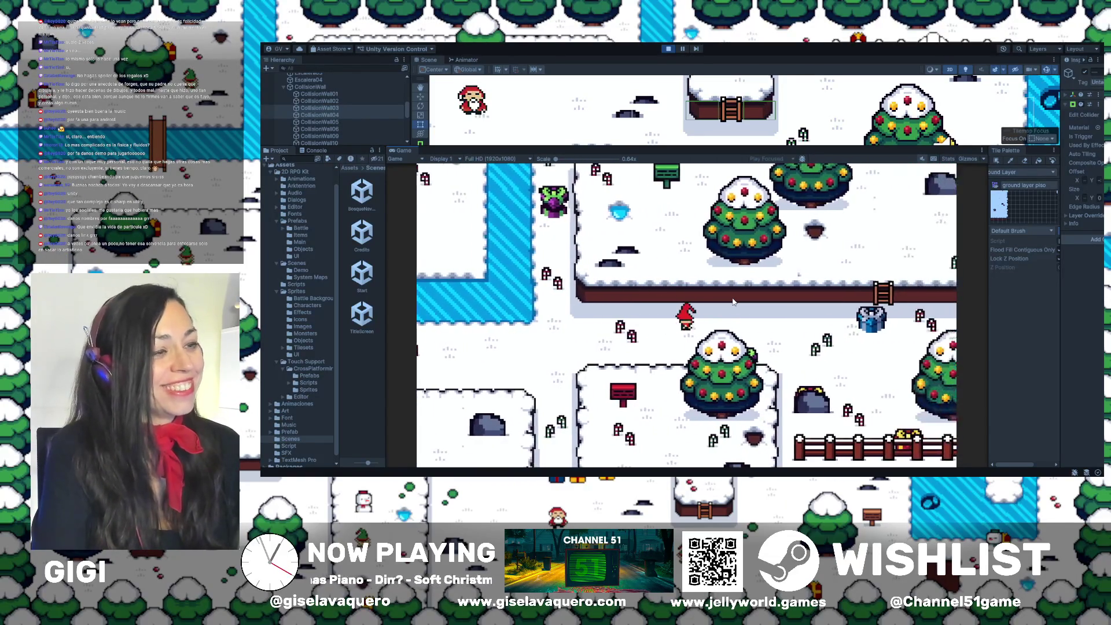
Collect the gift box to the right, dismiss its message, and interact with the nearby rock
key(Right)
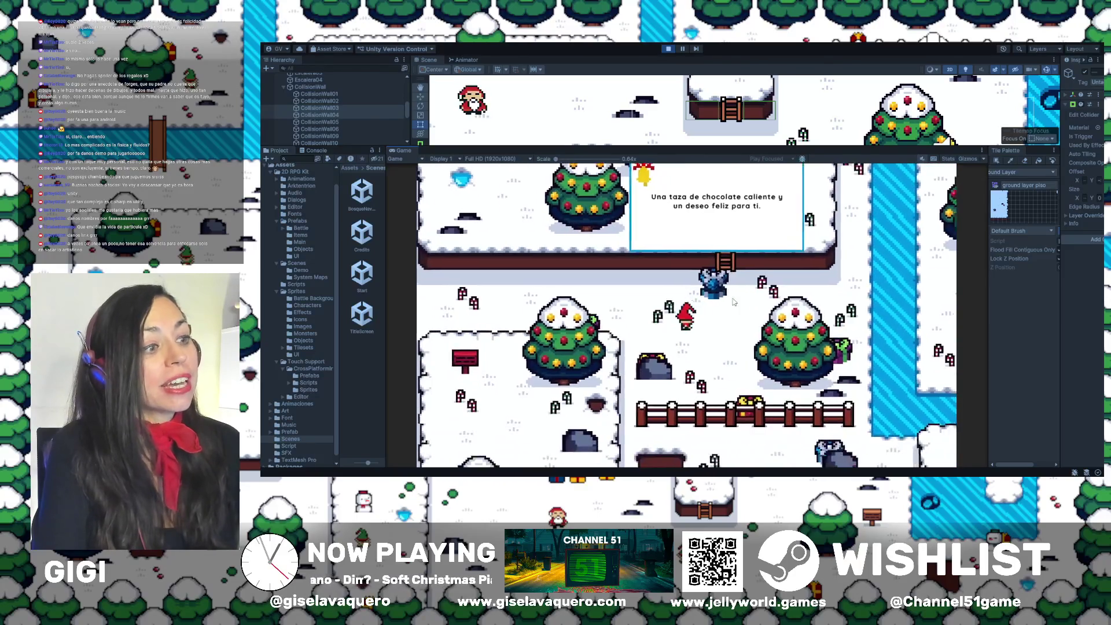
key(Right)
key(Up)
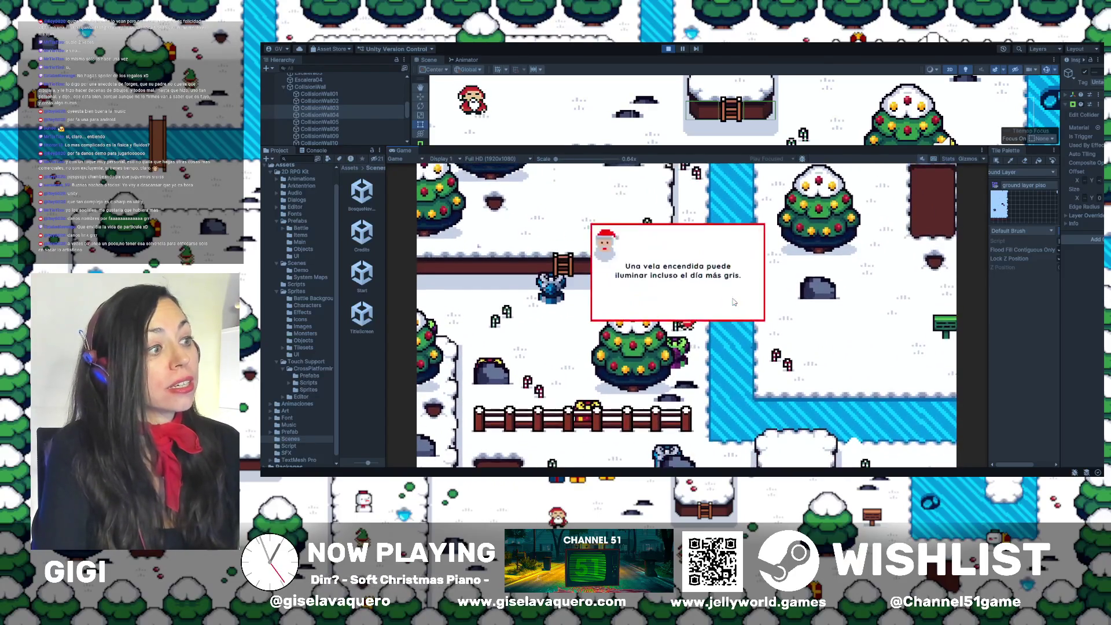
key(Up)
Walk the player down and left along the snowy path
key(Up)
key(Down)
key(Left)
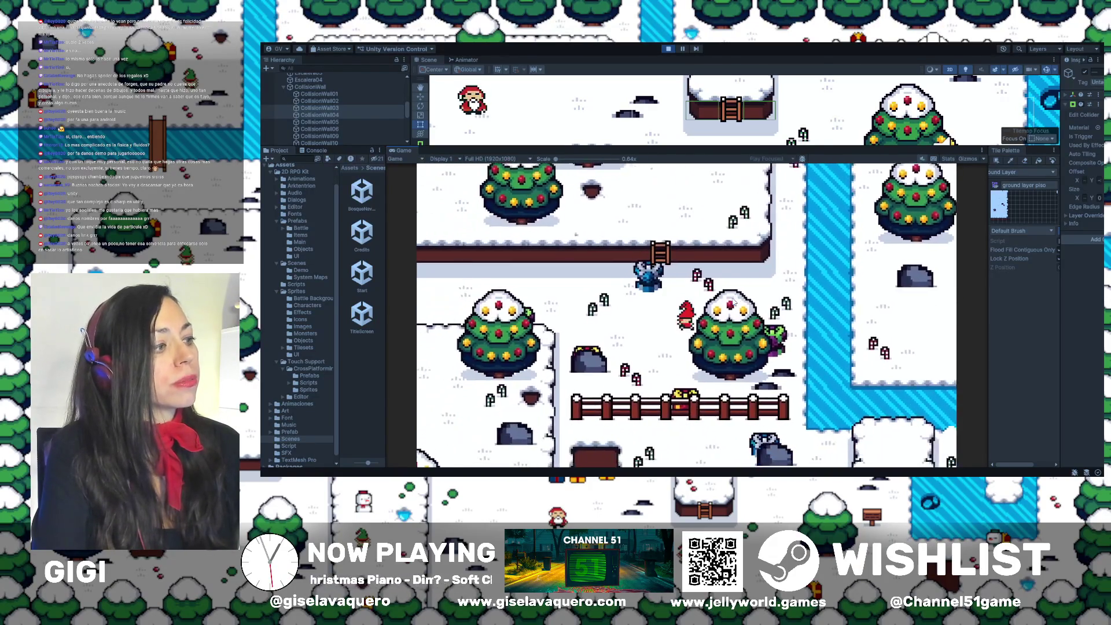
key(Left)
key(space)
key(Up)
key(Left)
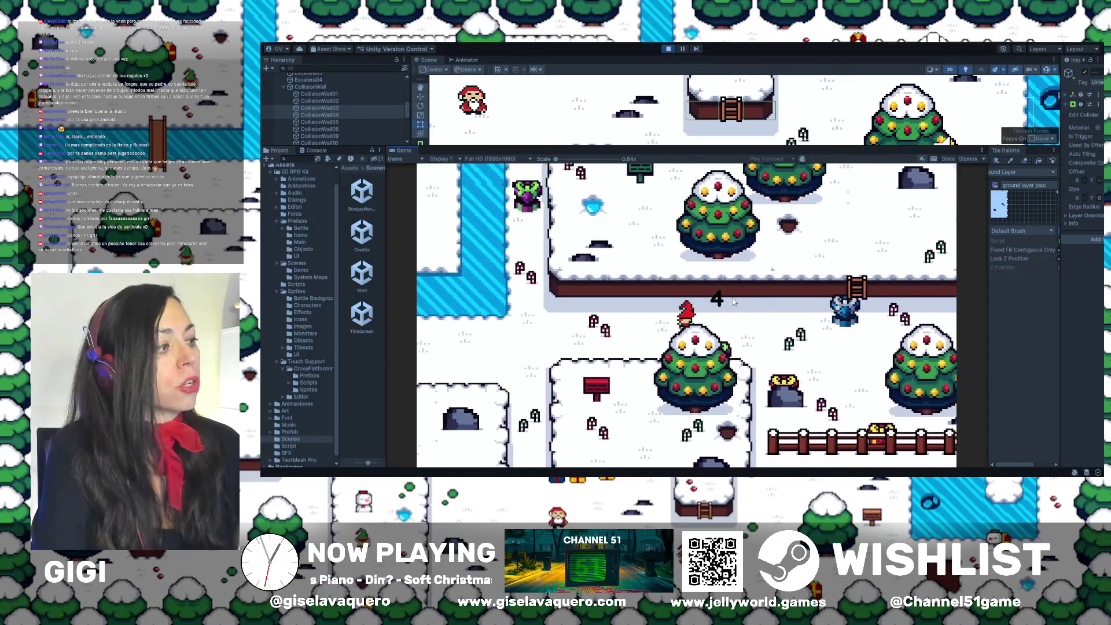
key(Left)
key(Down)
key(Left)
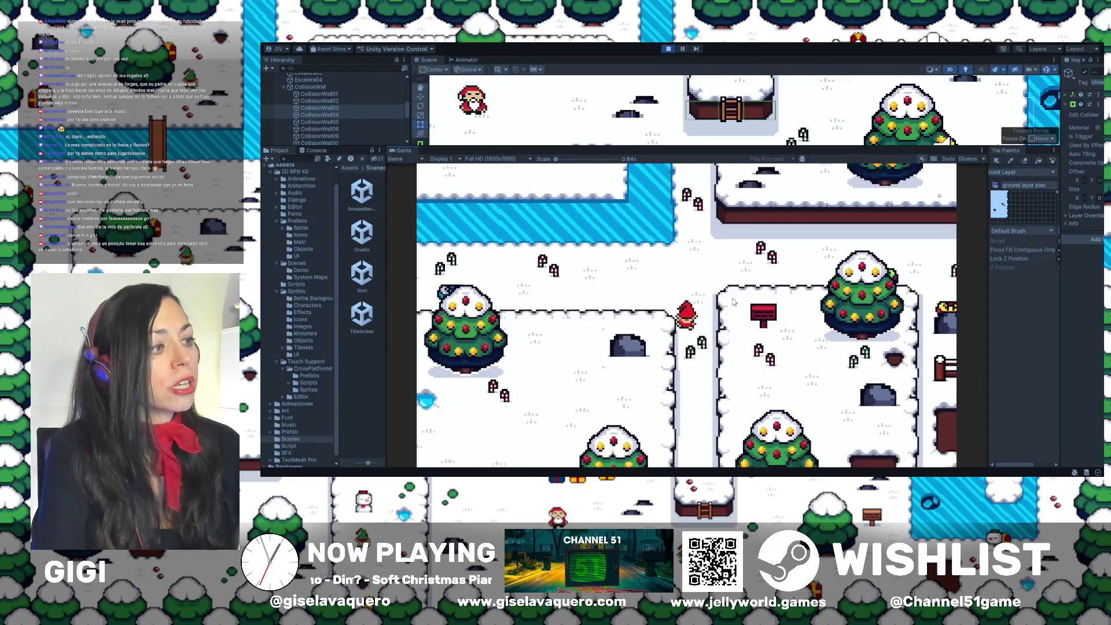
key(Down)
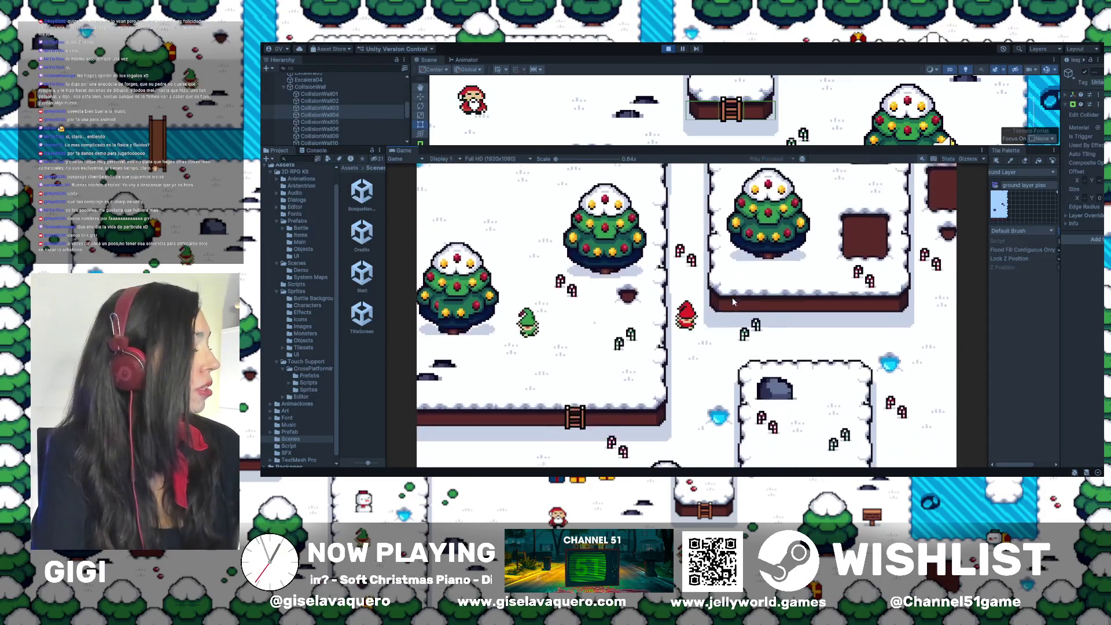
key(Down)
key(Left)
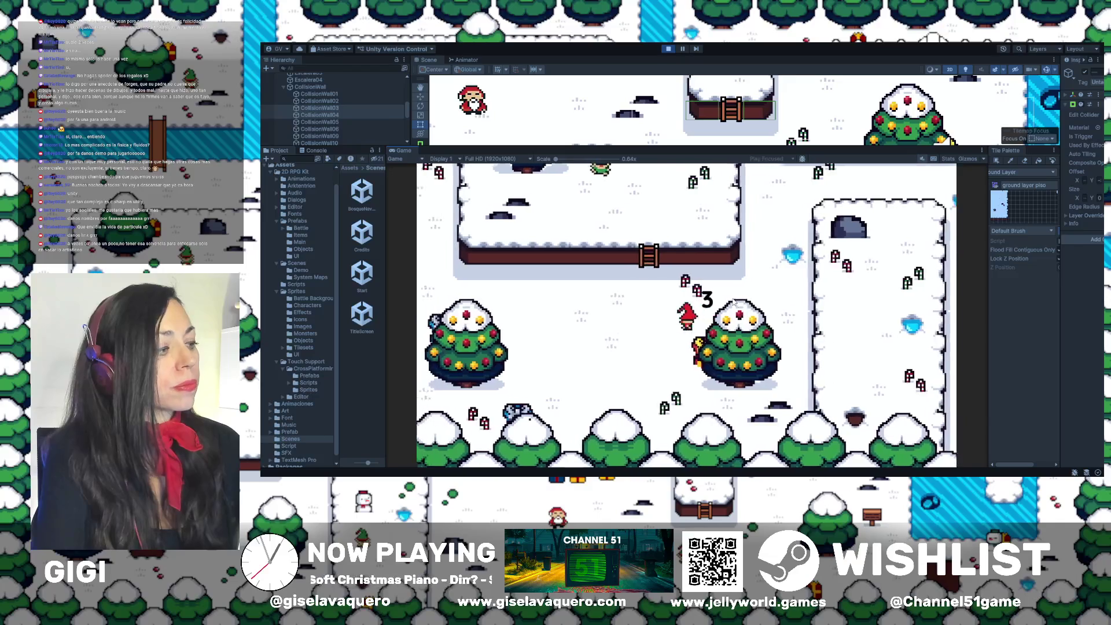
key(Down)
key(Left)
key(Up)
key(Left)
Move the player below the ladder and climb it, continuing up and left
key(Left)
key(Right)
key(Up)
key(Up)
key(Left)
key(Up)
key(Left)
key(Up)
Walk back down onto the ladder and test climbing it twice
key(Left)
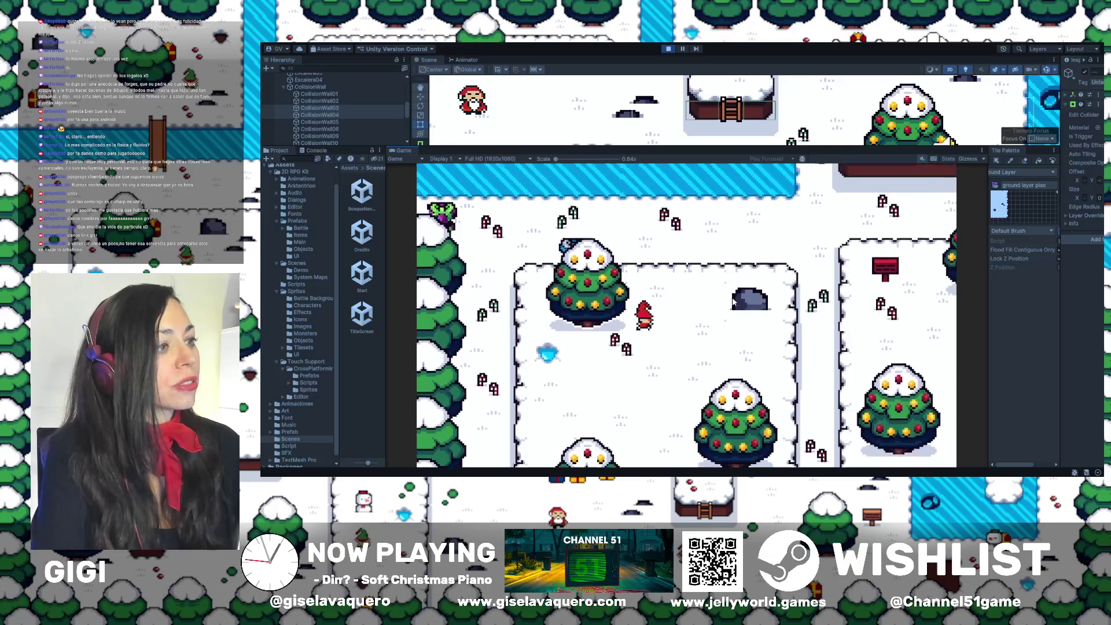
key(Up)
key(Right)
key(Left)
key(Down)
key(Down)
key(Left)
key(Down)
key(Right)
key(Down)
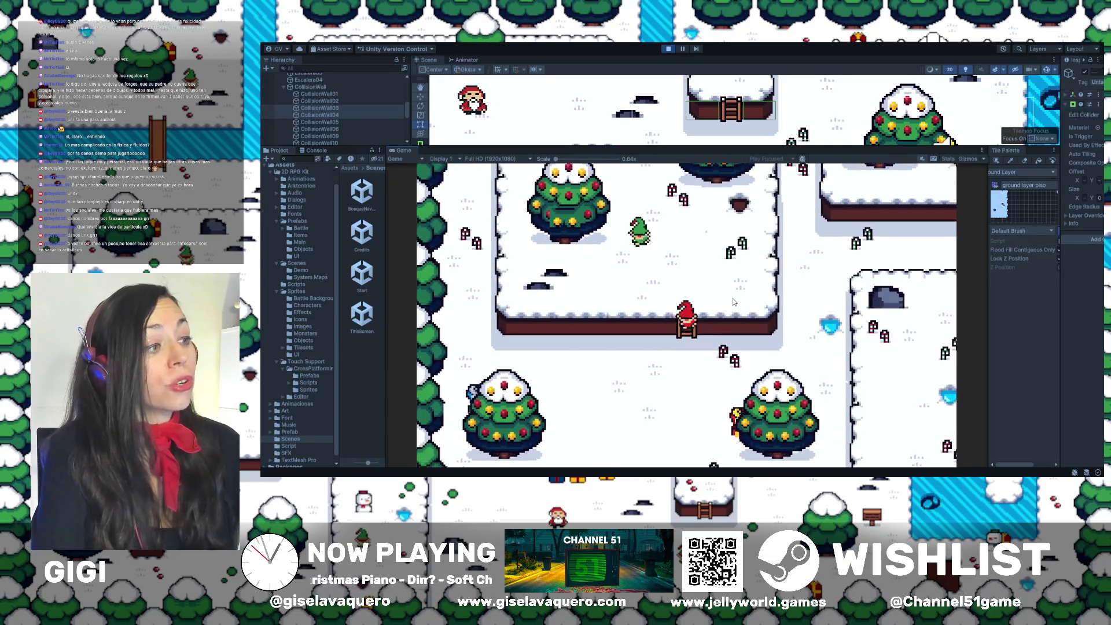
key(Up)
key(Down)
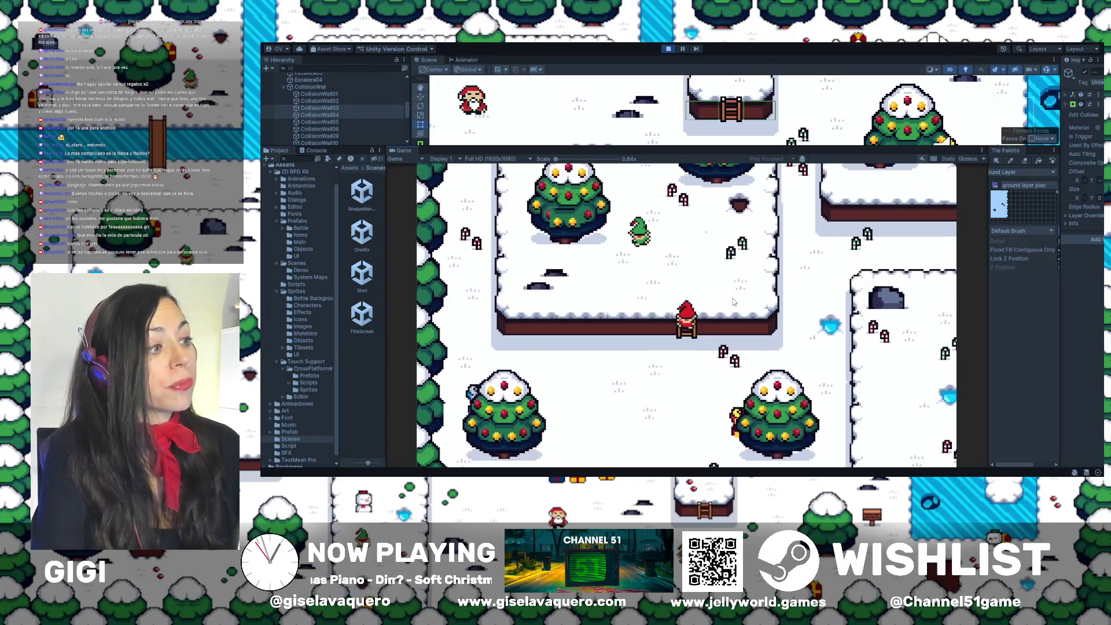
key(Up)
key(Down)
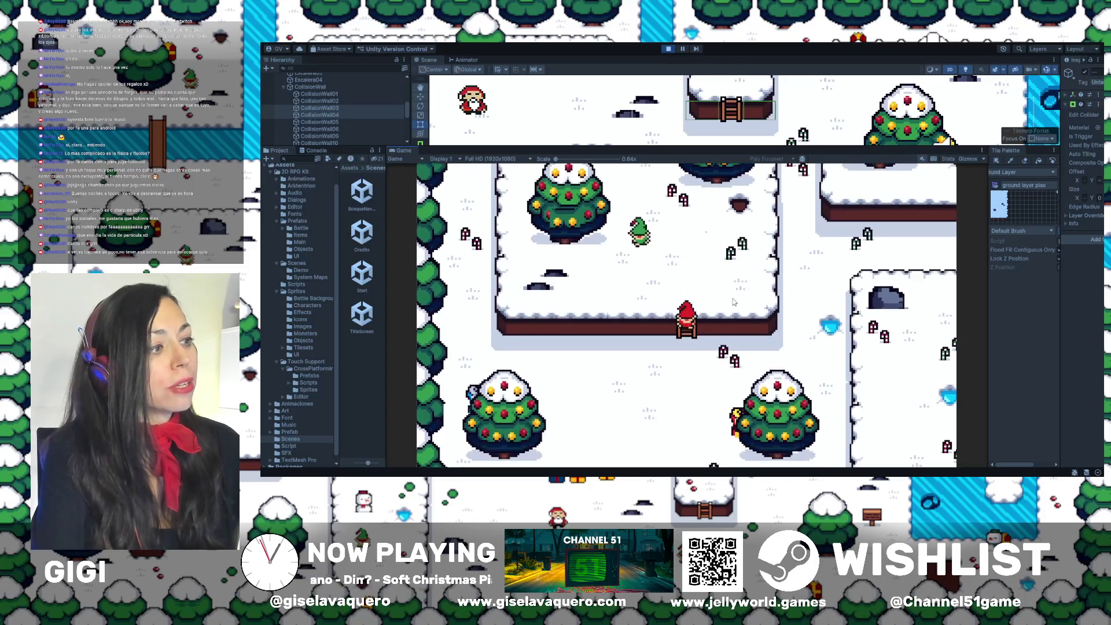
Walk the player right across the ledges and down through the level
key(Down)
key(Right)
key(Up)
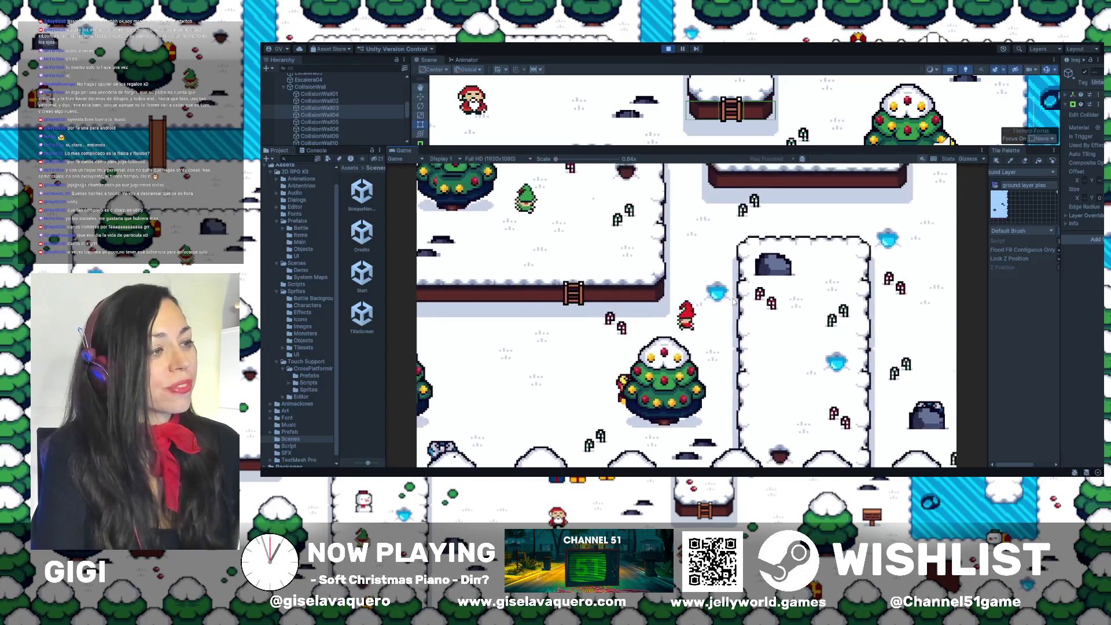
key(Up)
key(Right)
key(Right)
key(Down)
key(Right)
key(Down)
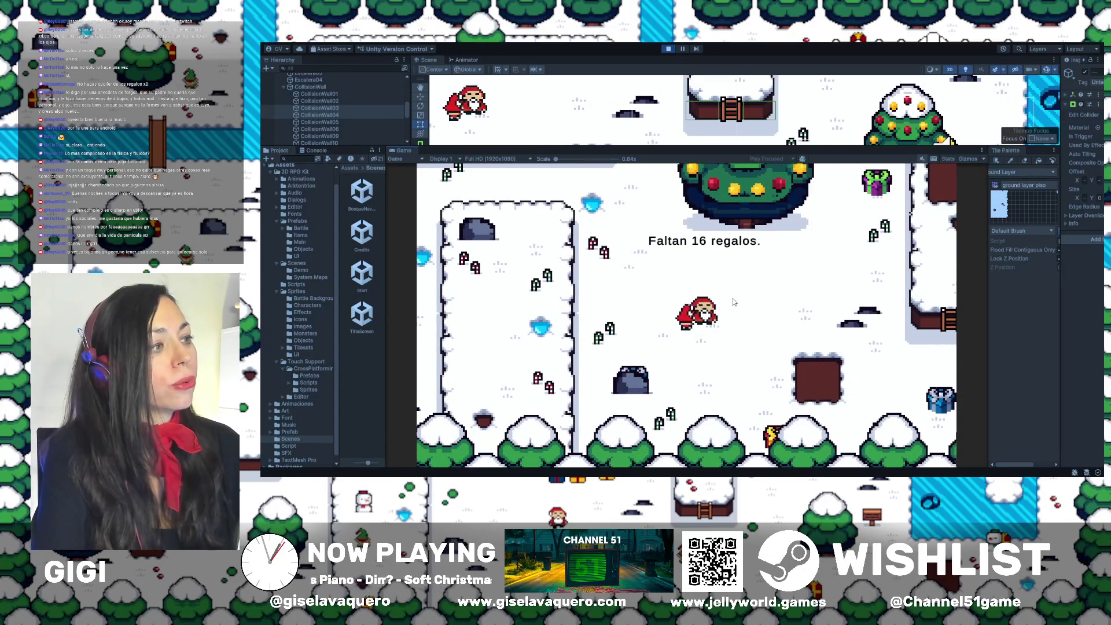
key(Down)
Walk up toward the Christmas tree, then left and down past it
key(space)
key(Up)
key(space)
key(Up)
key(space)
key(Left)
key(Up)
key(Up)
key(Left)
key(Down)
key(Left)
key(Down)
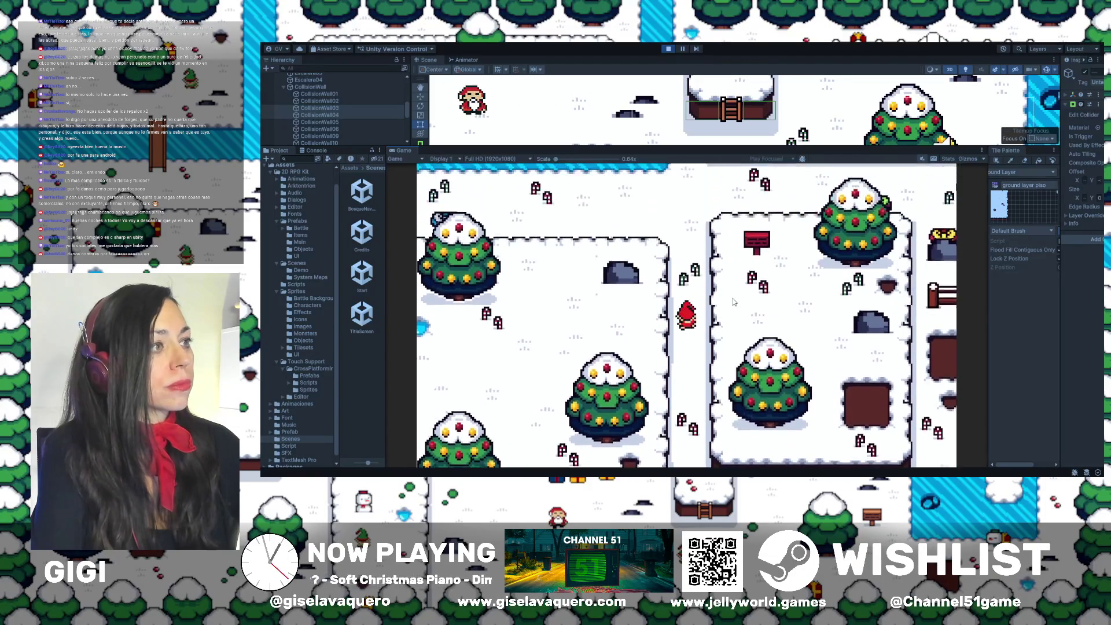
Roam right, down and back left across the map searching for gifts
key(Right)
key(Up)
key(Right)
key(Right)
key(Down)
key(Right)
key(Down)
key(Up)
key(Left)
key(Left)
key(Down)
key(Down)
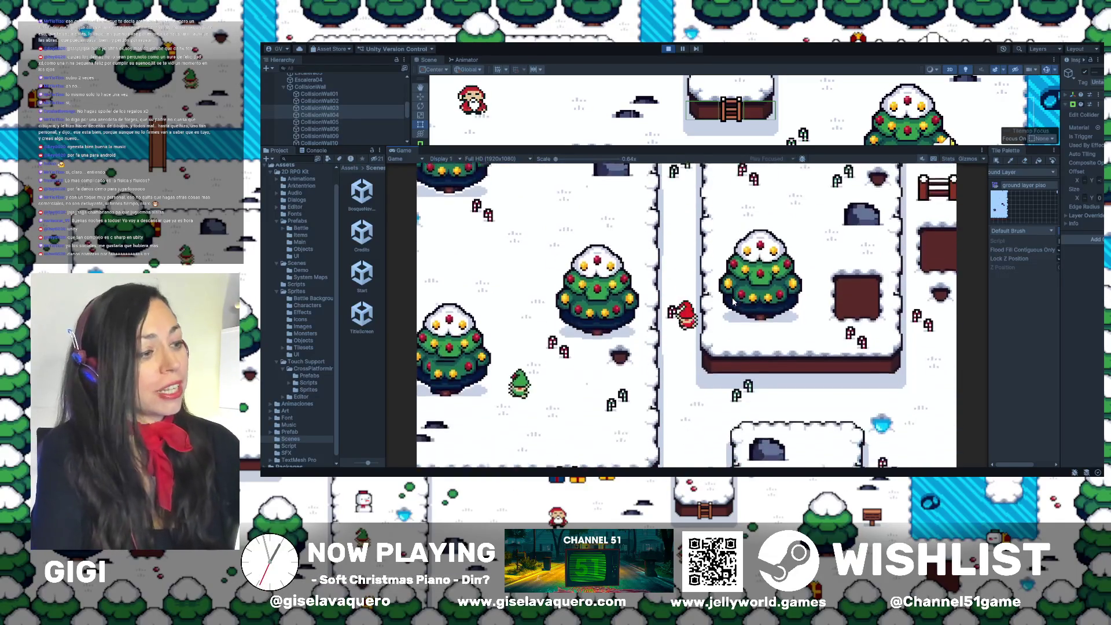
key(Down)
key(Right)
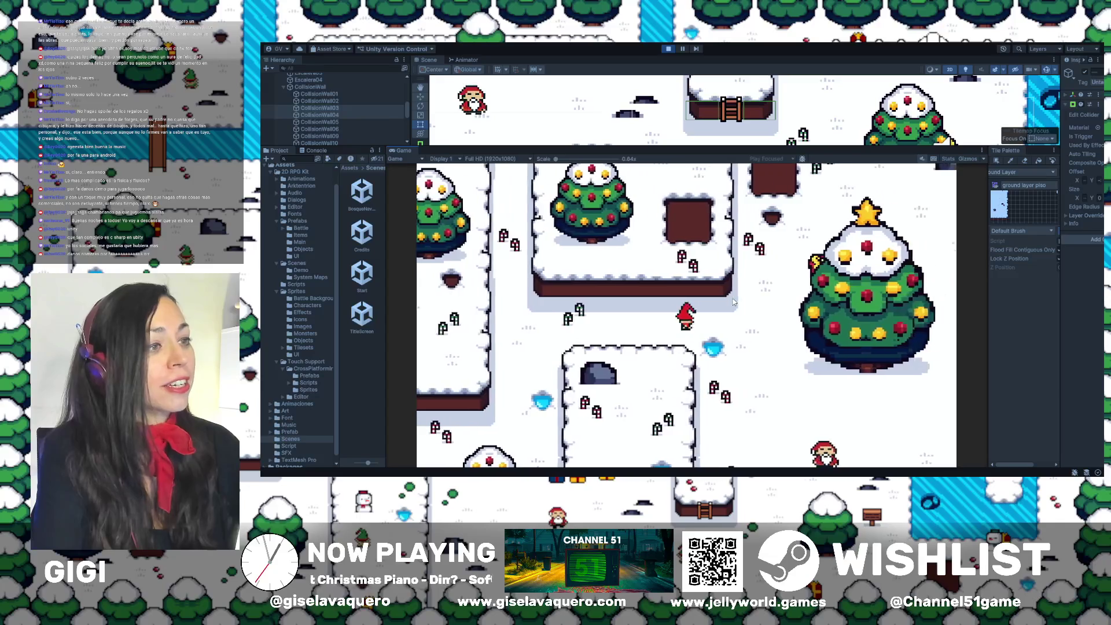
key(Down)
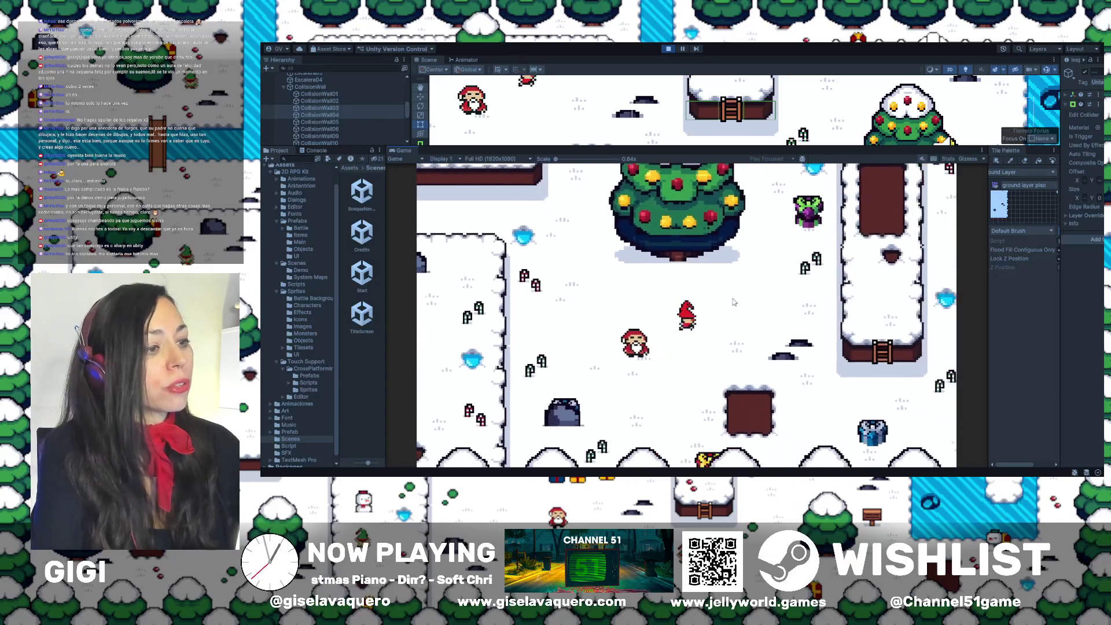
key(Left)
Dismiss the gift message and head up and right
key(space)
key(Right)
key(Up)
key(Right)
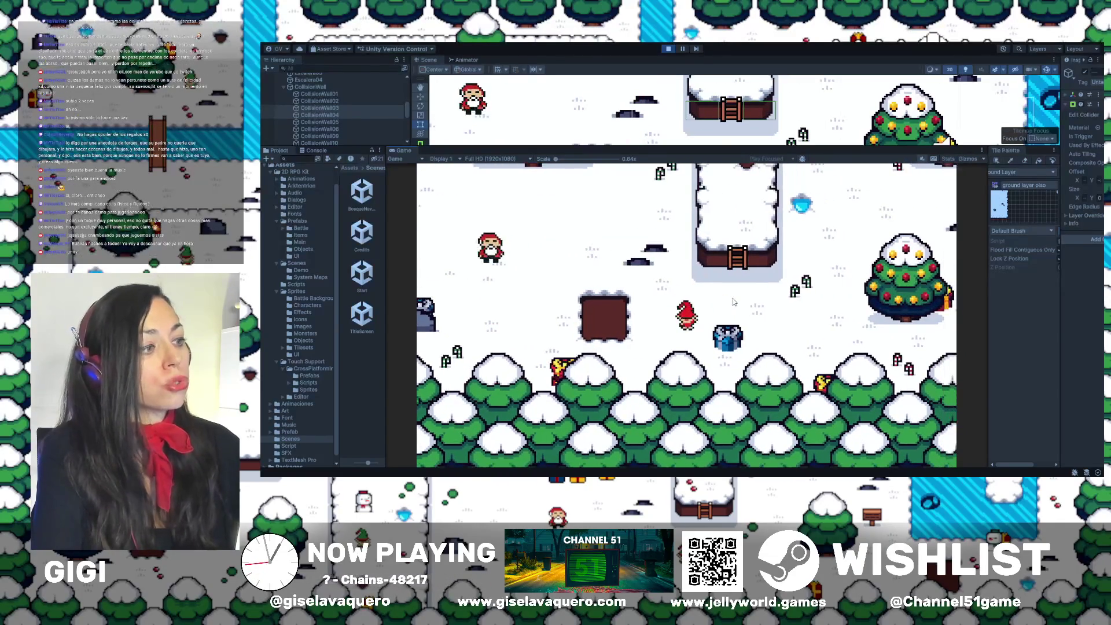
key(Up)
key(Right)
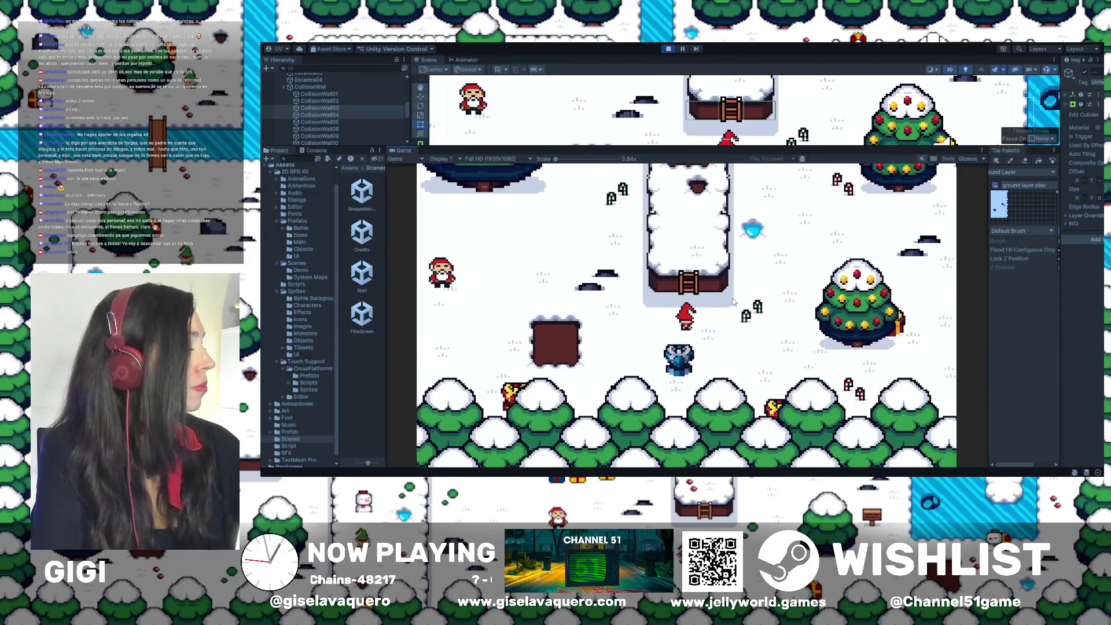
Walk the player down-right, then up around the trees to reach a gift
key(Right)
key(Down)
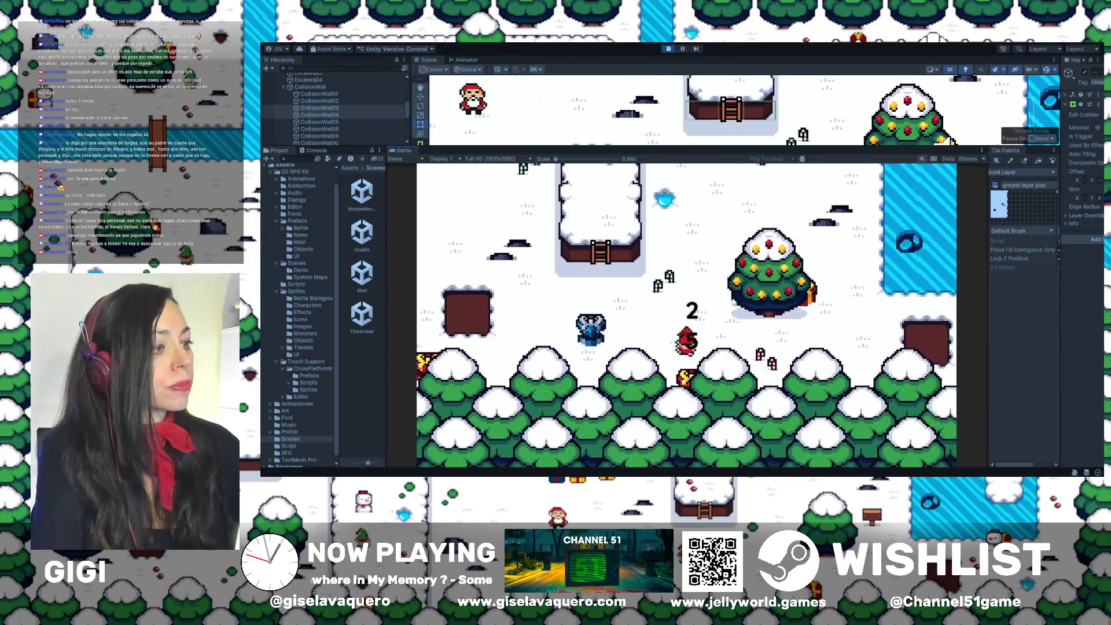
key(Right)
key(Down)
key(Left)
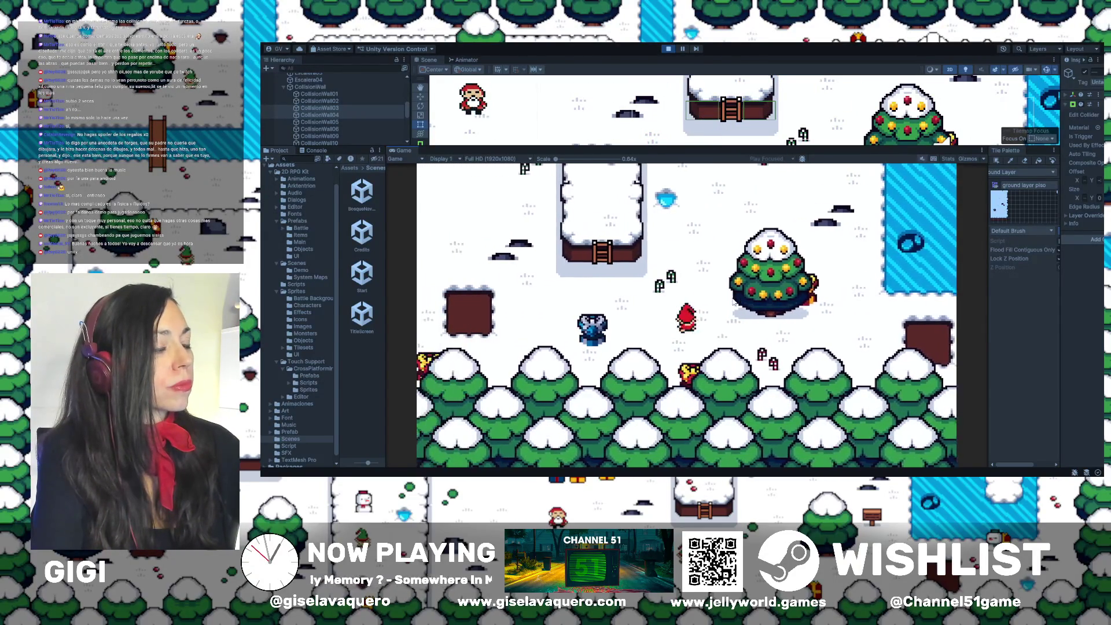
key(Up)
key(Right)
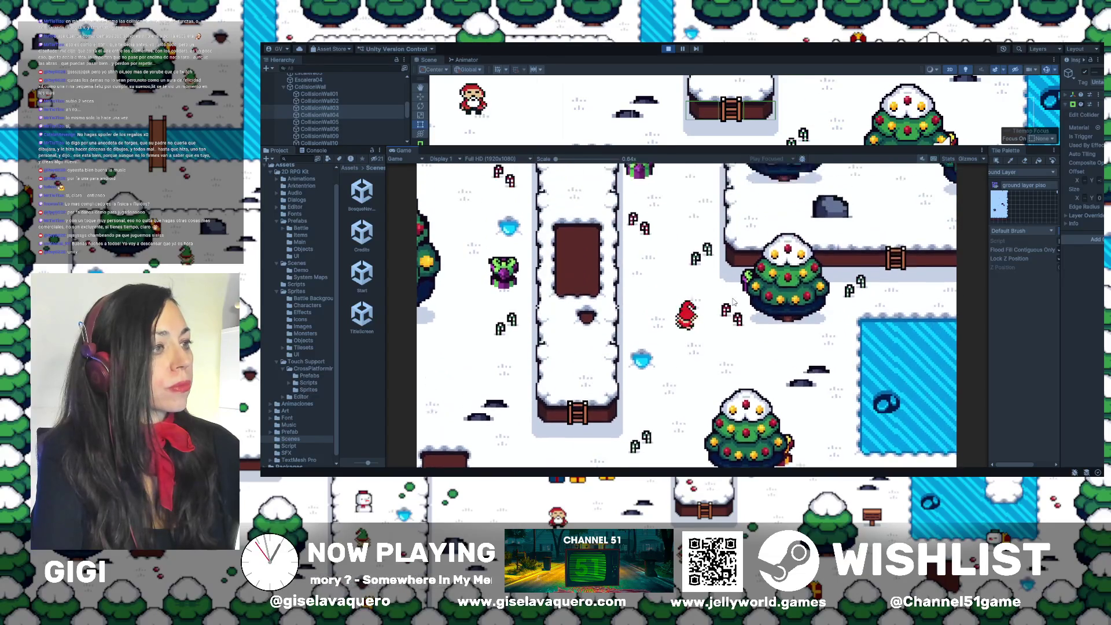
key(Up)
key(Left)
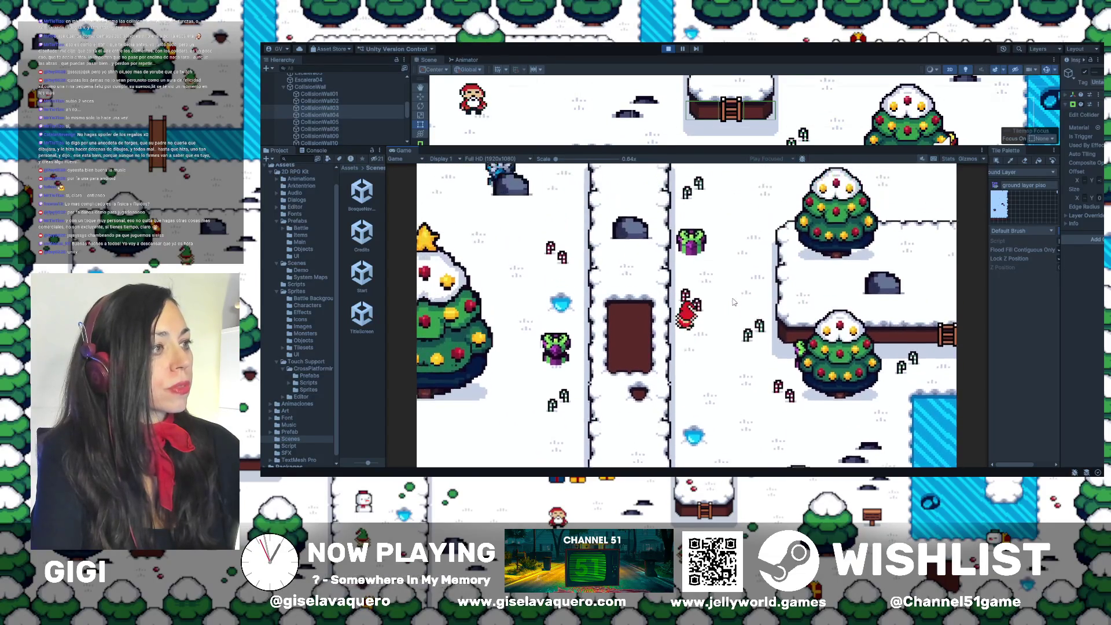
key(Up)
key(Right)
key(Right)
key(Right)
Close the gift message and walk down and right onto the brown tile
key(Left)
key(Left)
key(Down)
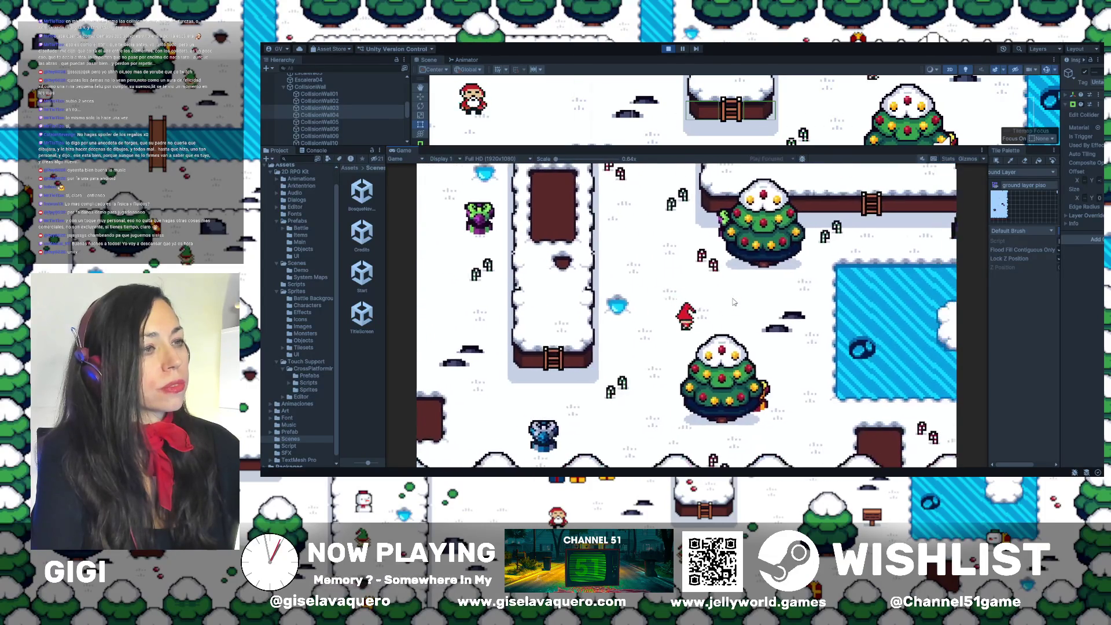
key(Left)
key(Down)
key(Right)
key(Down)
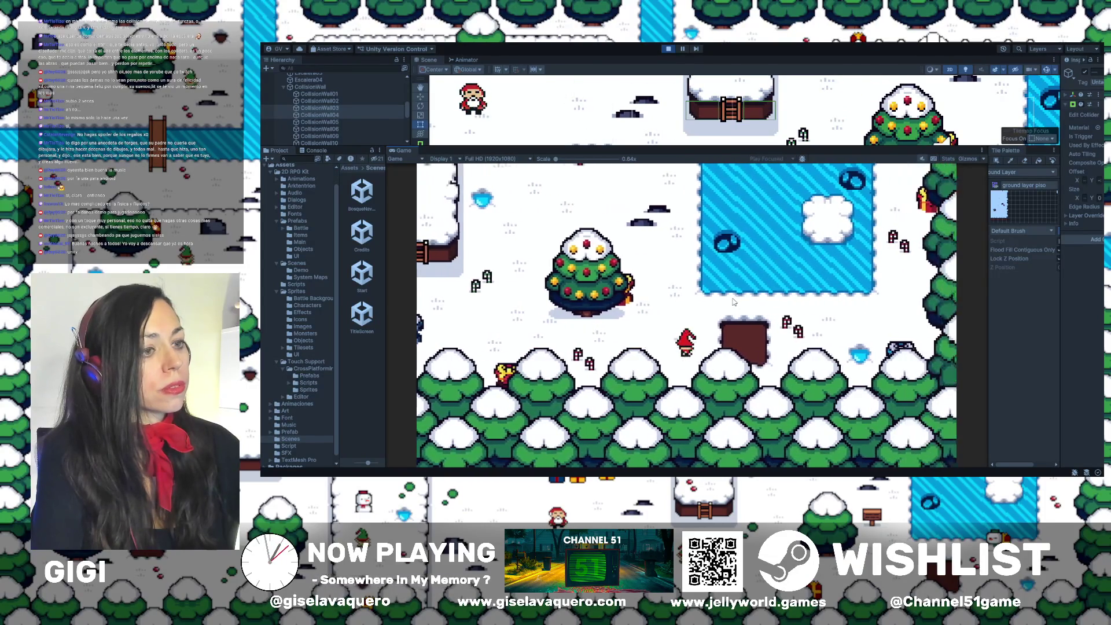
key(Right)
key(Right)
key(Up)
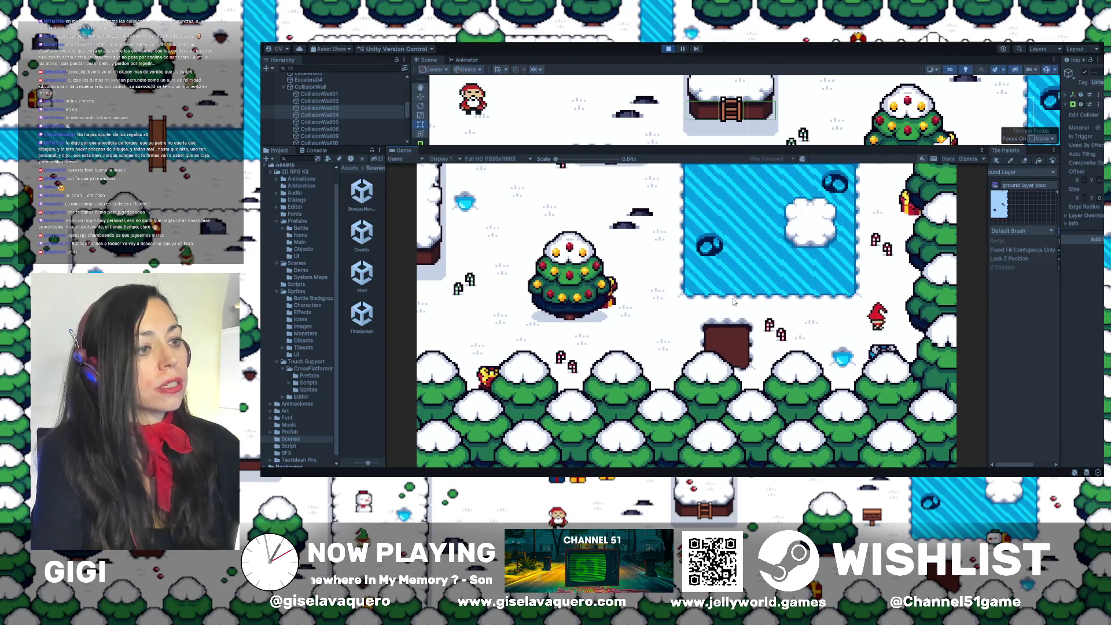
Trigger the reindeer message, then walk back down and right
key(Up)
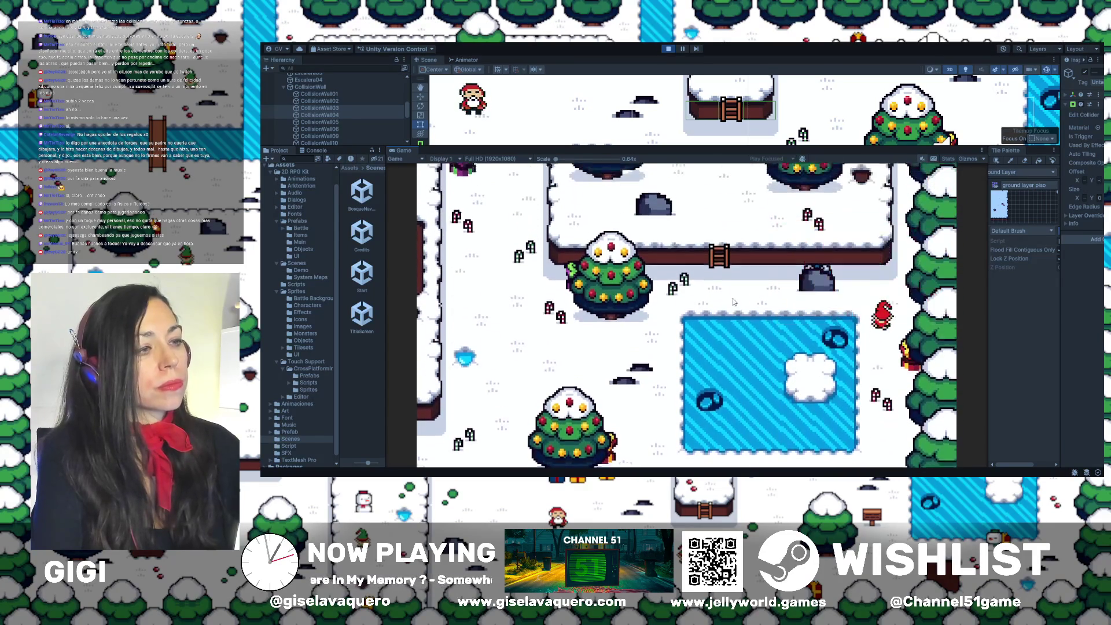
key(Left)
key(Up)
key(Down)
key(Right)
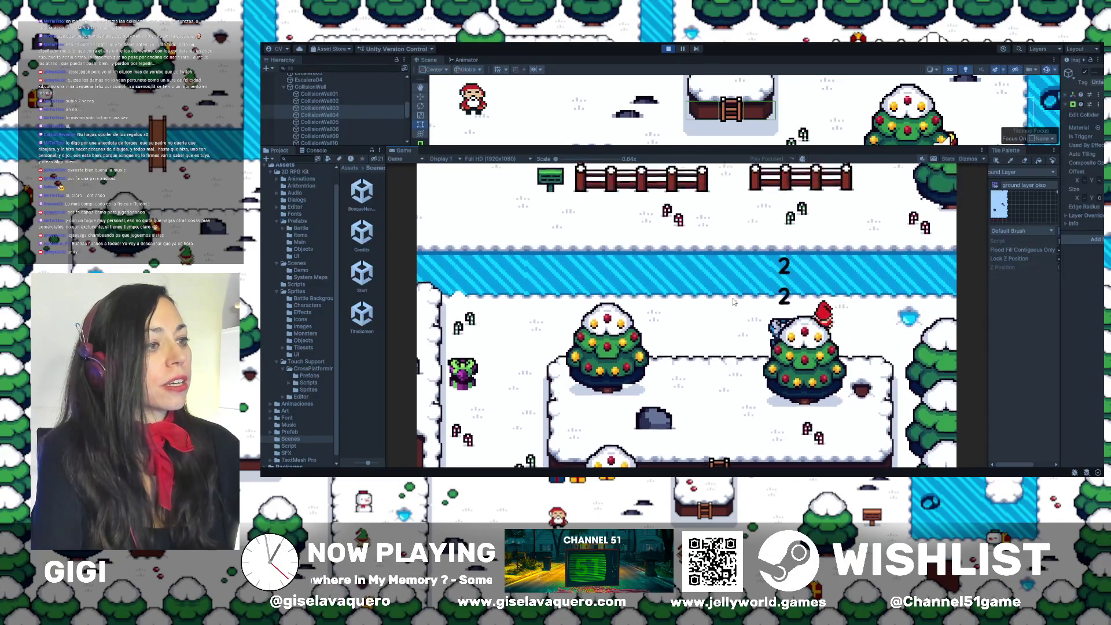
key(Down)
key(Down)
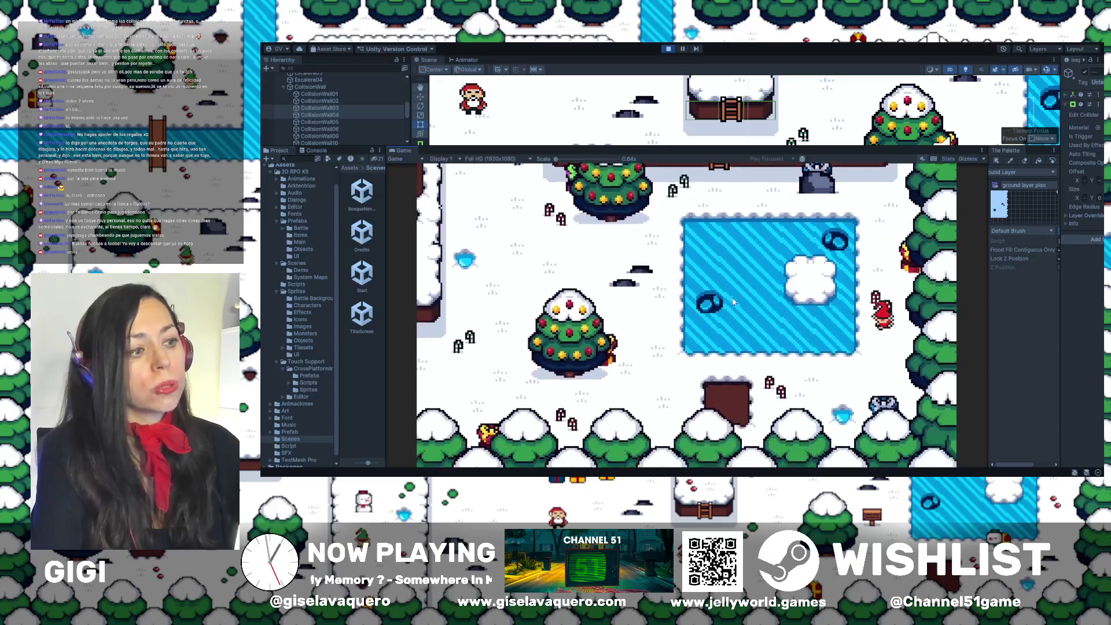
Walk left and circle up past the Christmas tree checking its collision
key(Left)
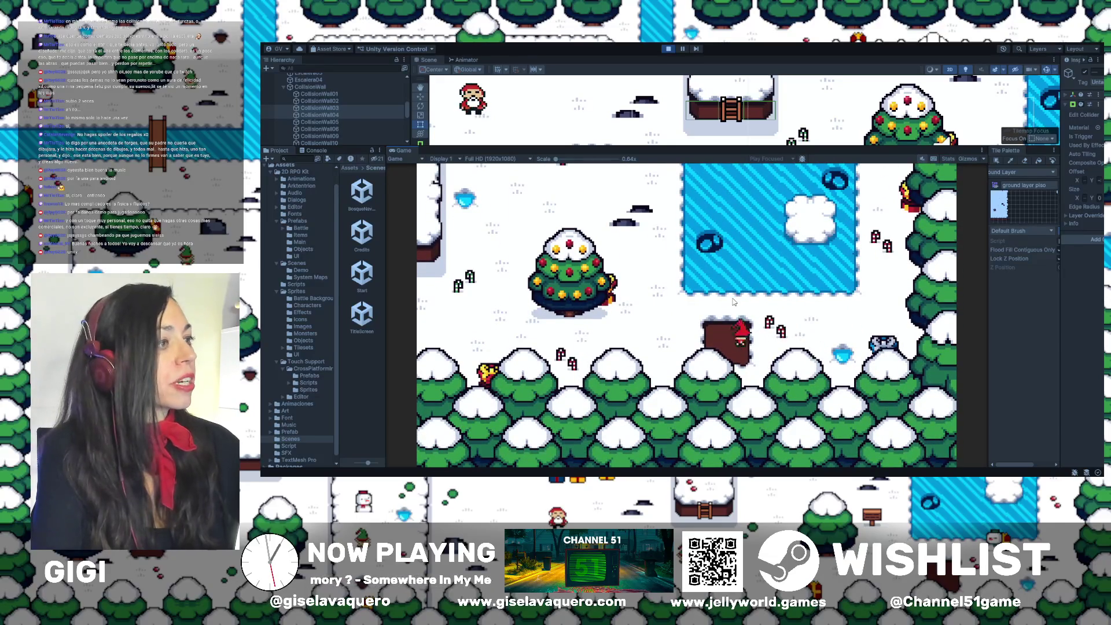
key(Left)
key(Left)
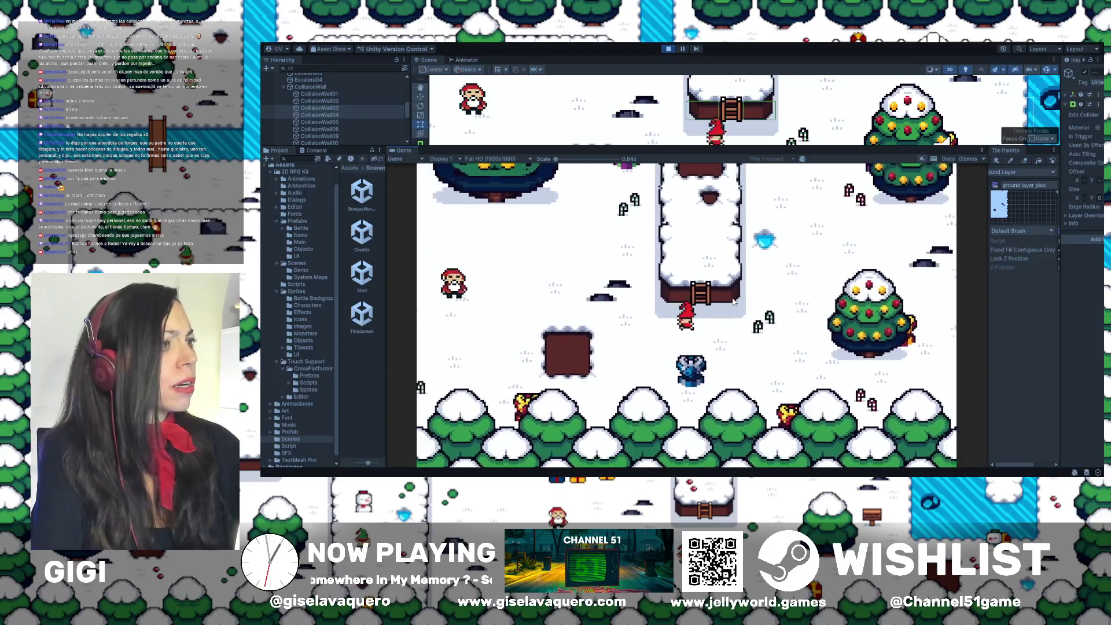
key(Left)
key(Up)
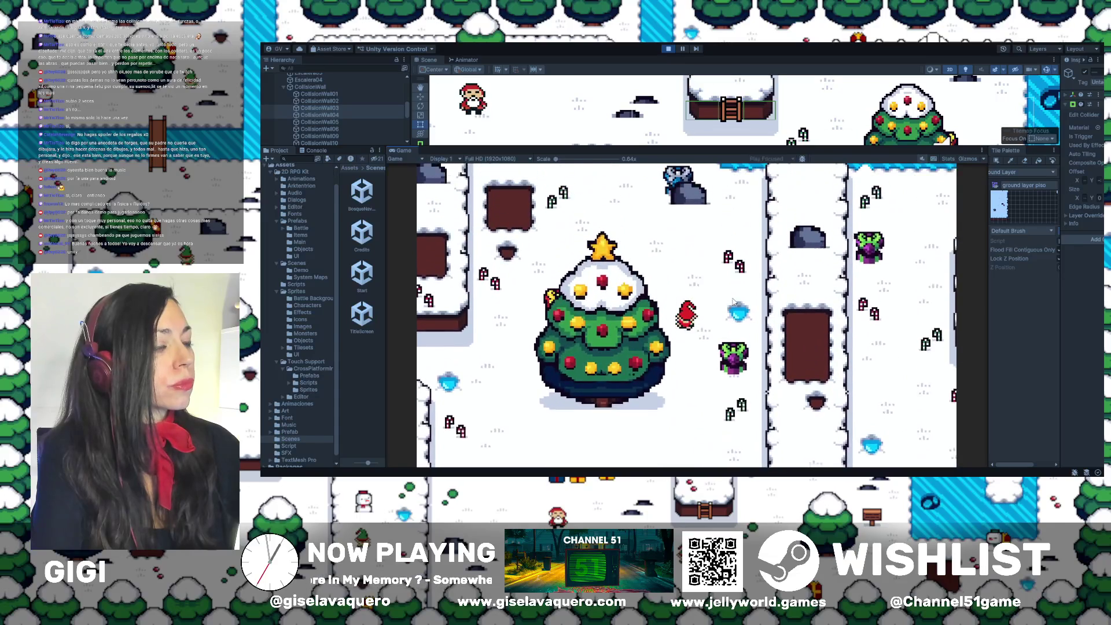
key(Up)
key(Up)
key(Down)
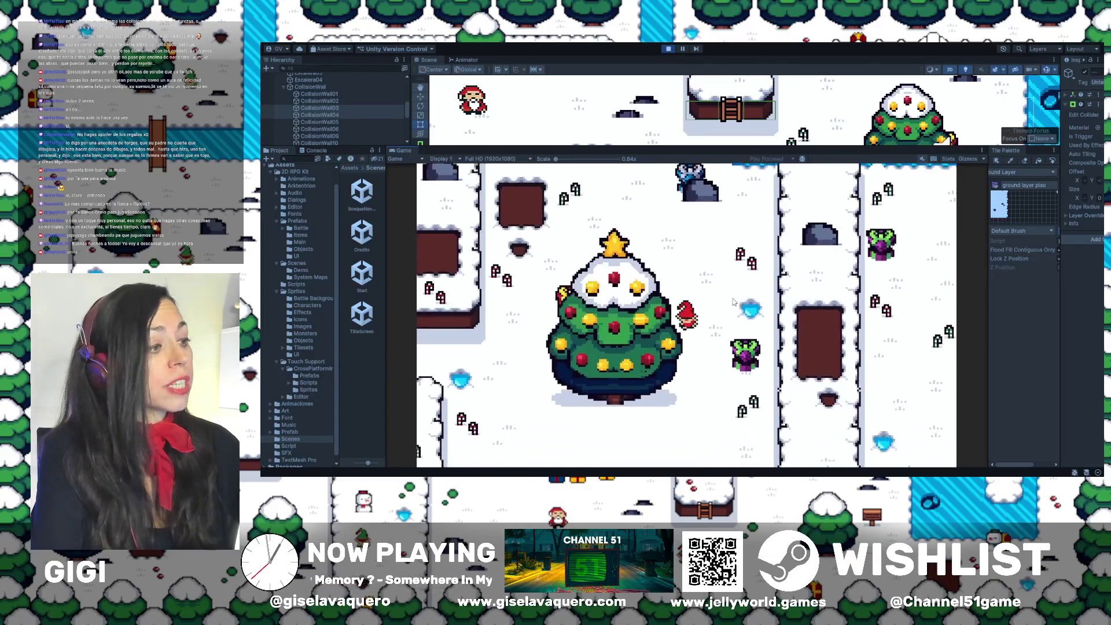
key(Down)
key(Down)
key(Left)
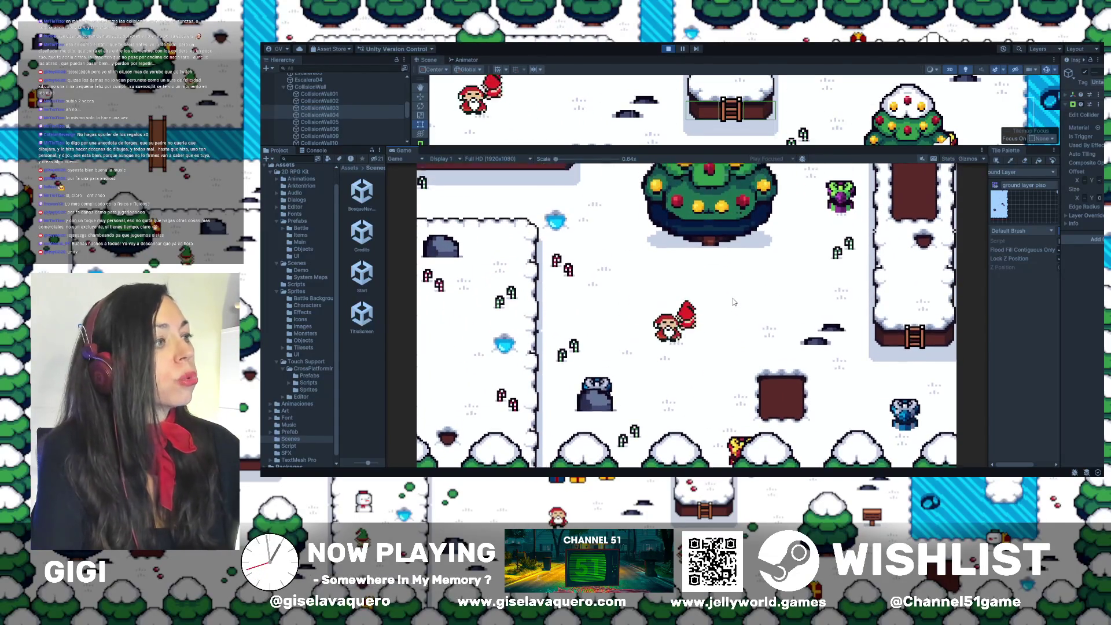
key(Up)
key(Left)
key(Up)
key(Left)
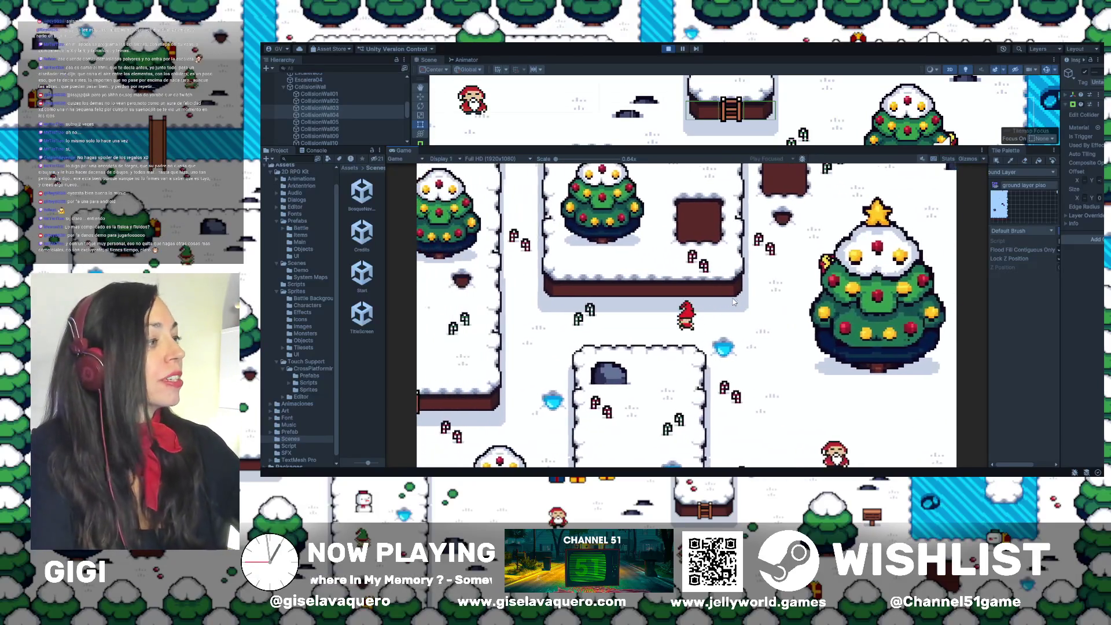
key(Left)
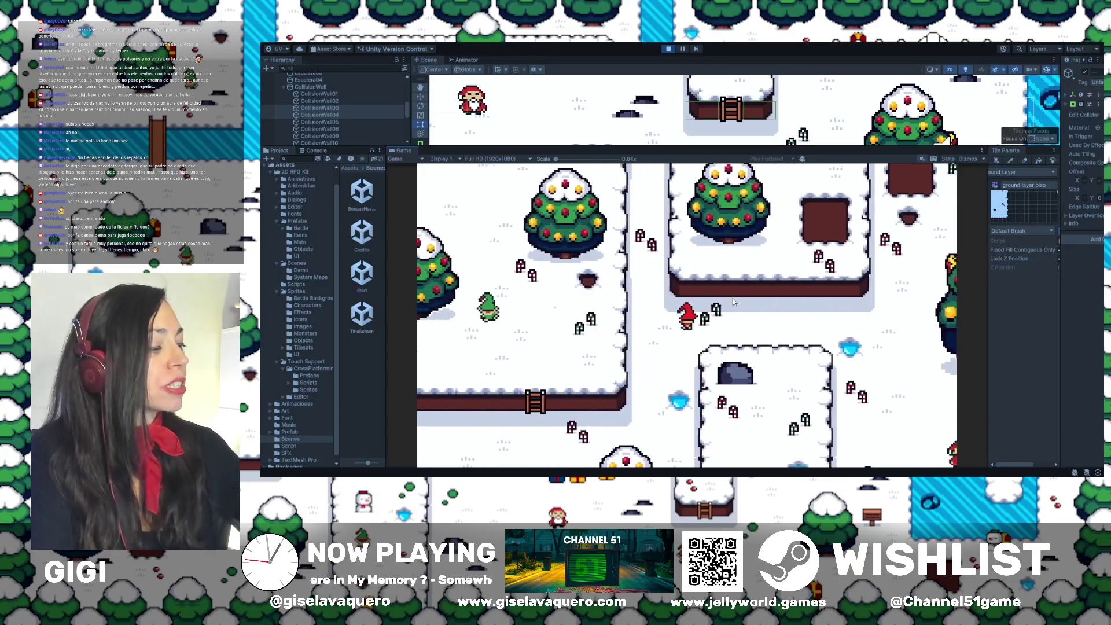
key(Down)
Probe behind the tree, then walk up and right toward the icy river
key(Down)
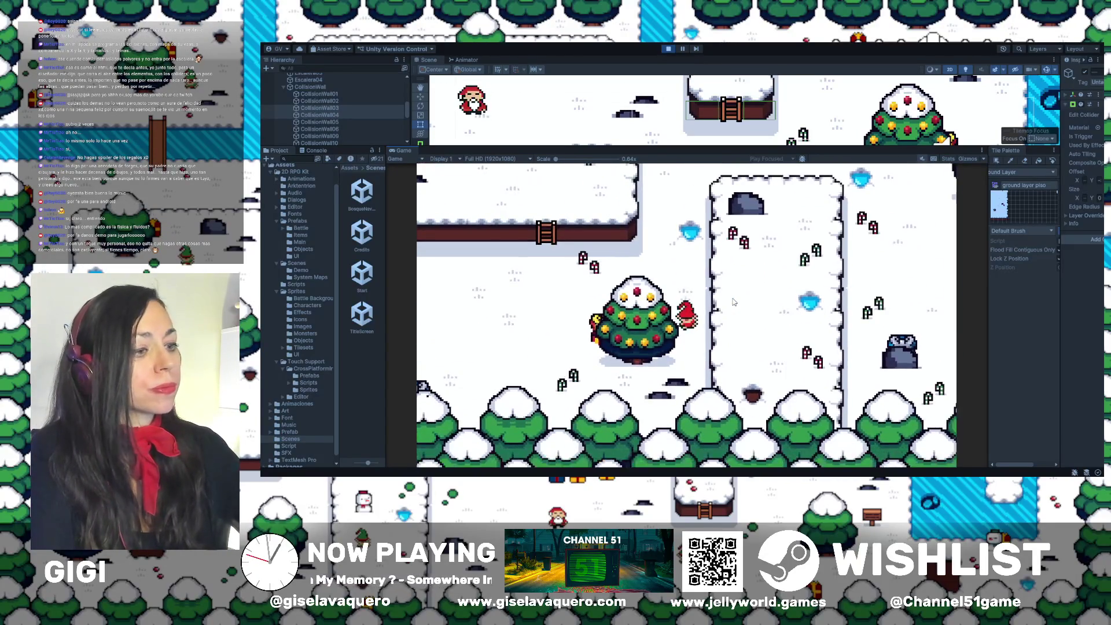
key(Left)
key(Up)
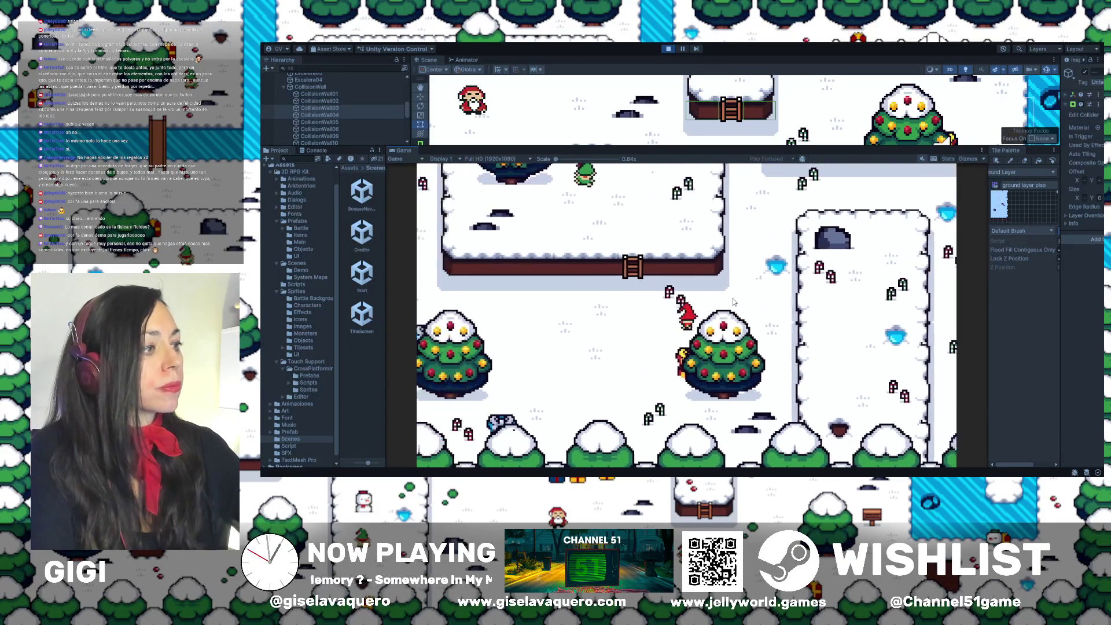
key(Left)
key(Down)
key(Left)
key(Up)
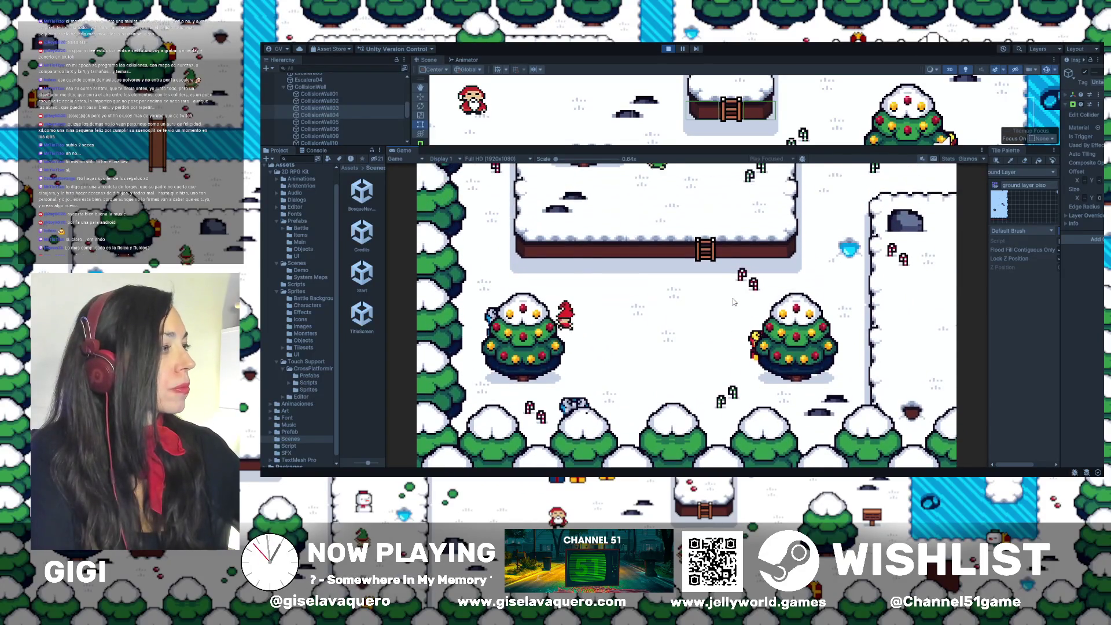
key(Left)
key(Up)
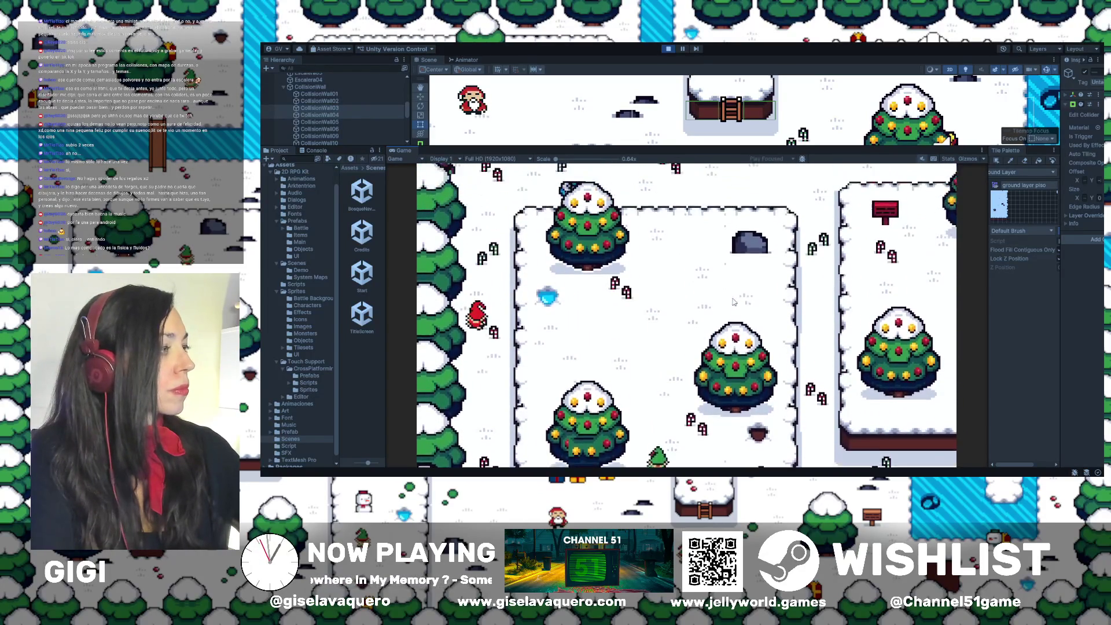
key(Up)
key(Right)
key(Right)
key(Right)
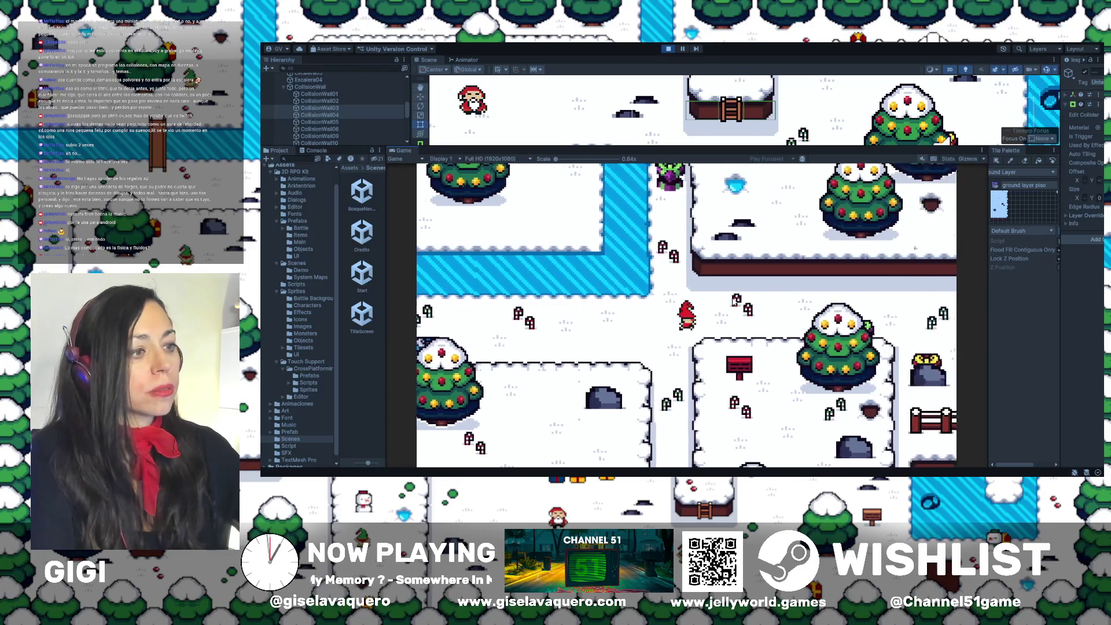
Walk up-right, then down-left to the gift beside the fence
key(Right)
key(Up)
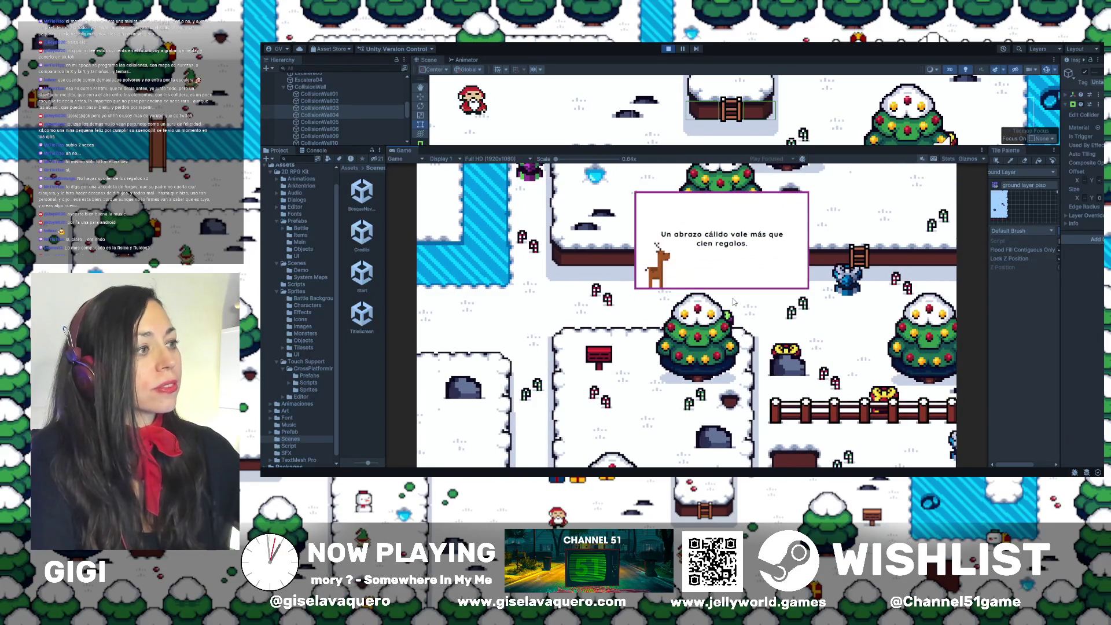
key(Right)
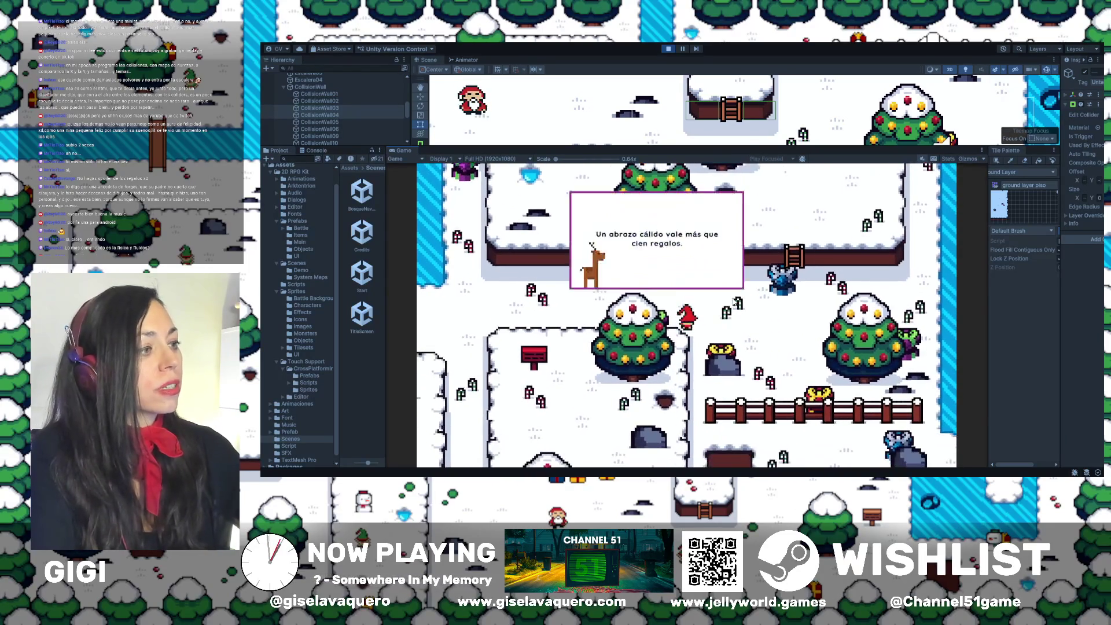
key(Down)
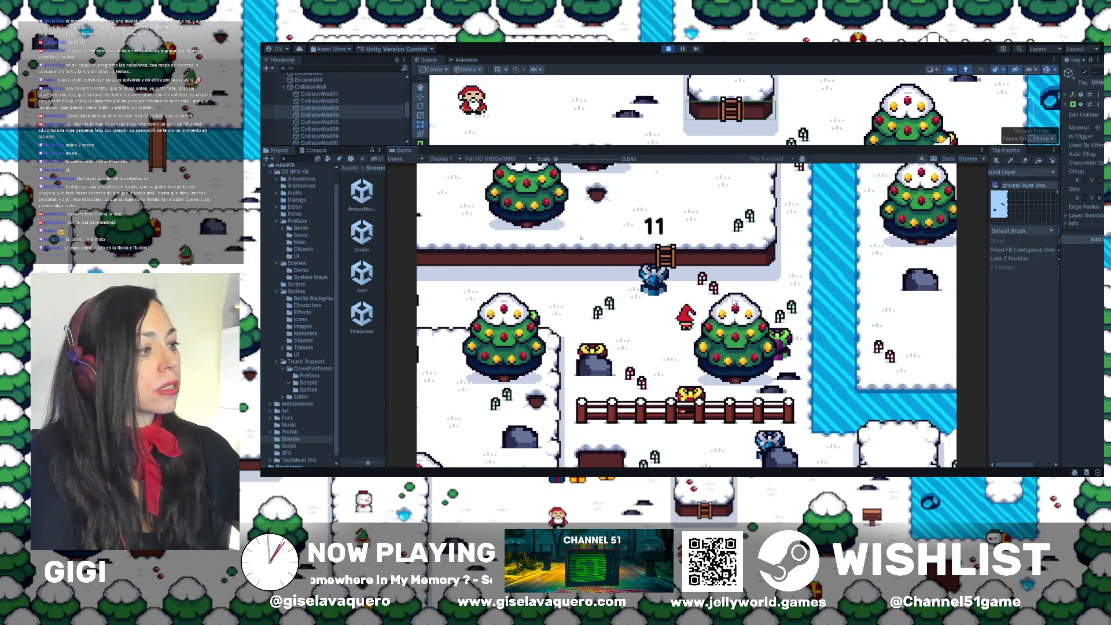
key(Down)
key(Left)
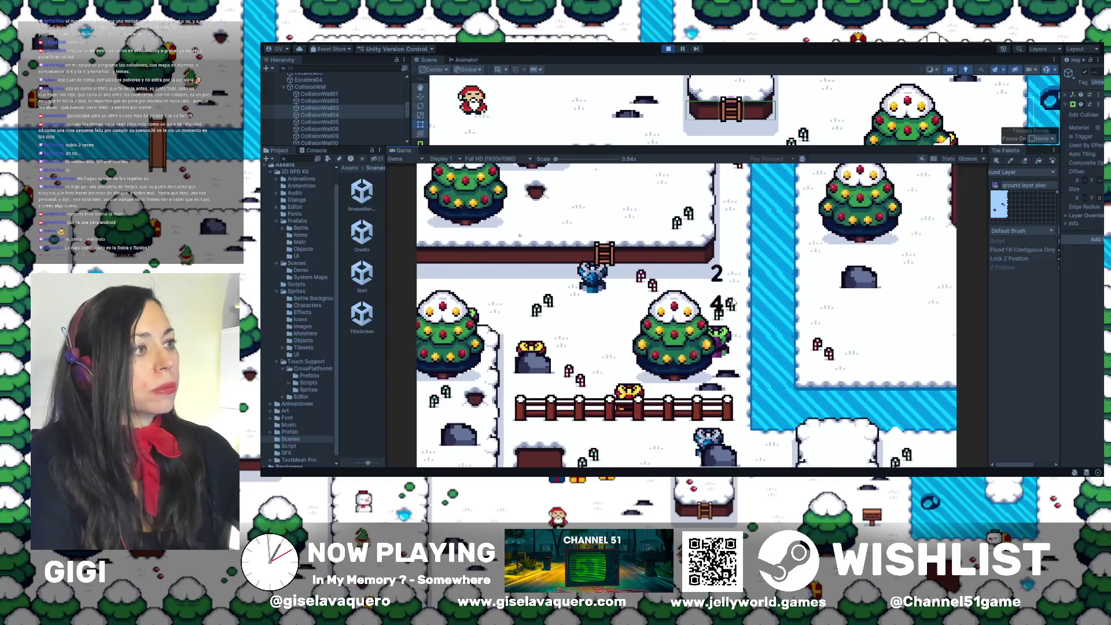
Walk along the ledge and trigger the reindeer's hug message
key(Right)
key(Left)
key(Down)
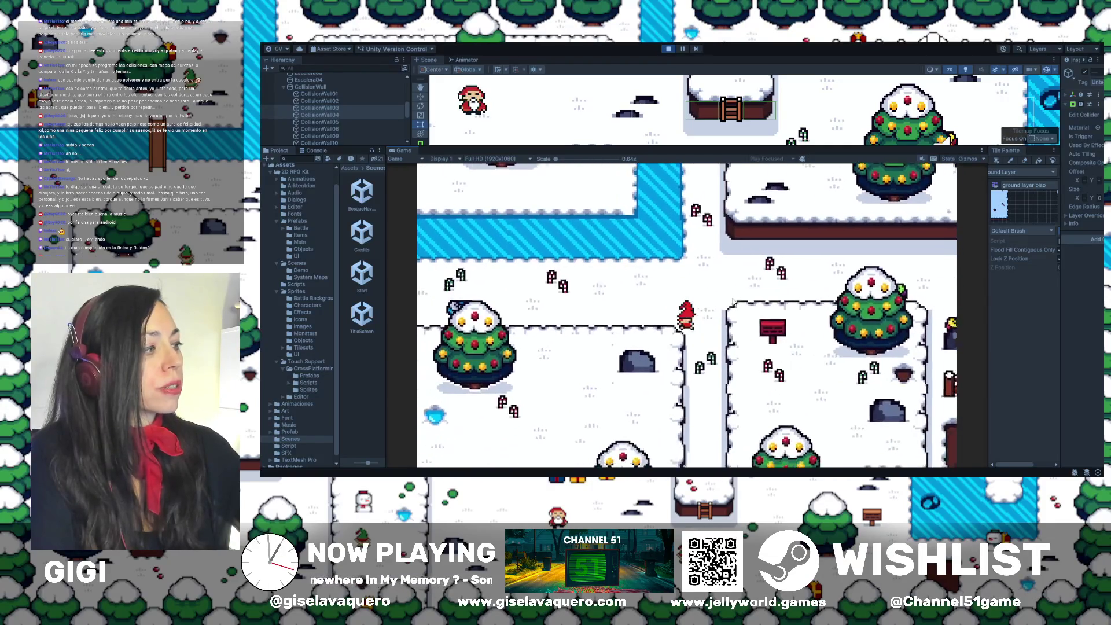
key(Right)
key(Up)
key(Right)
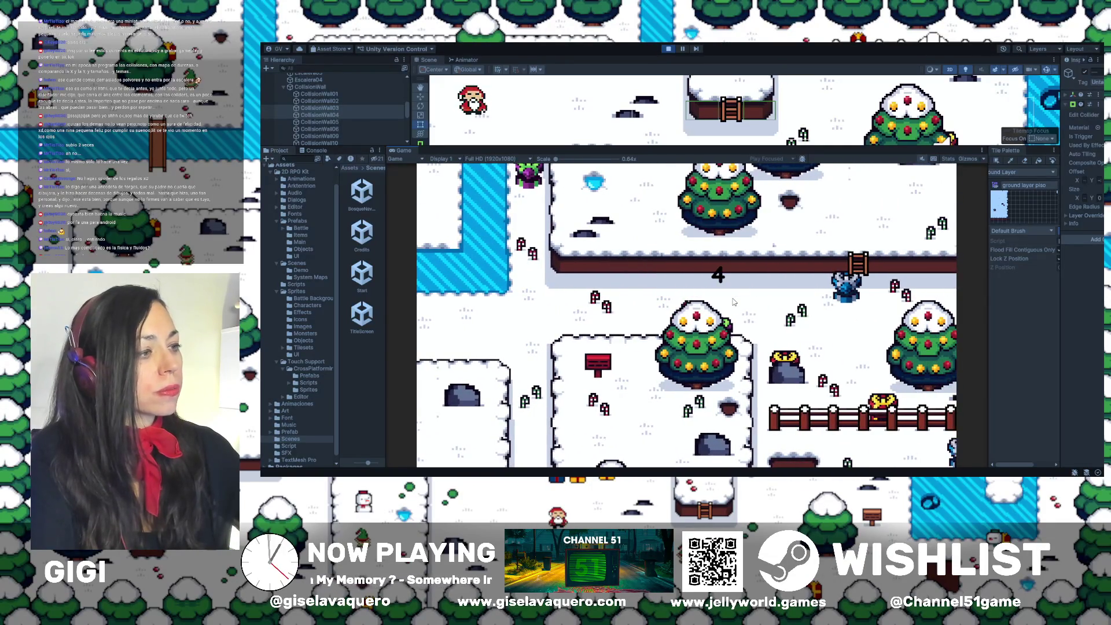
Walk left, down and right to the big Christmas tree to finish the hunt
key(Left)
key(Down)
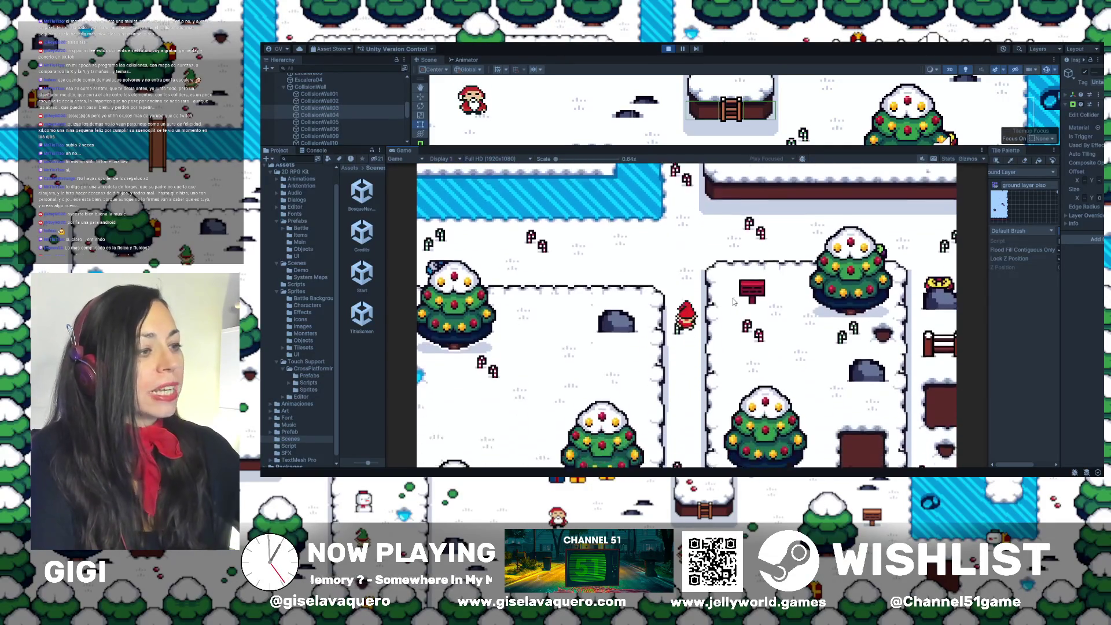
key(Right)
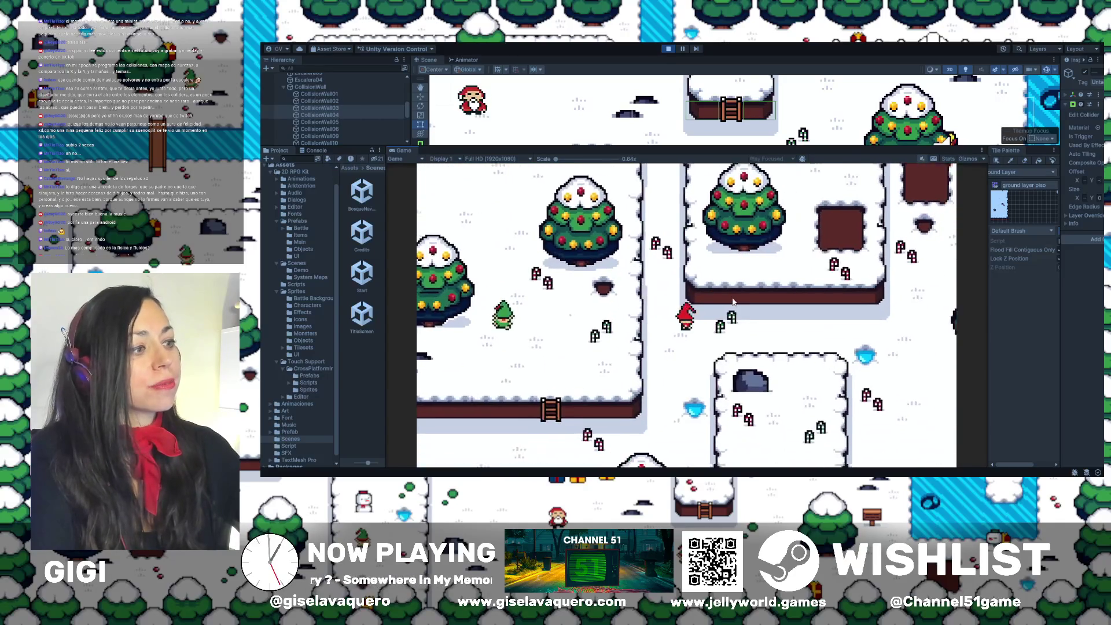
key(Right)
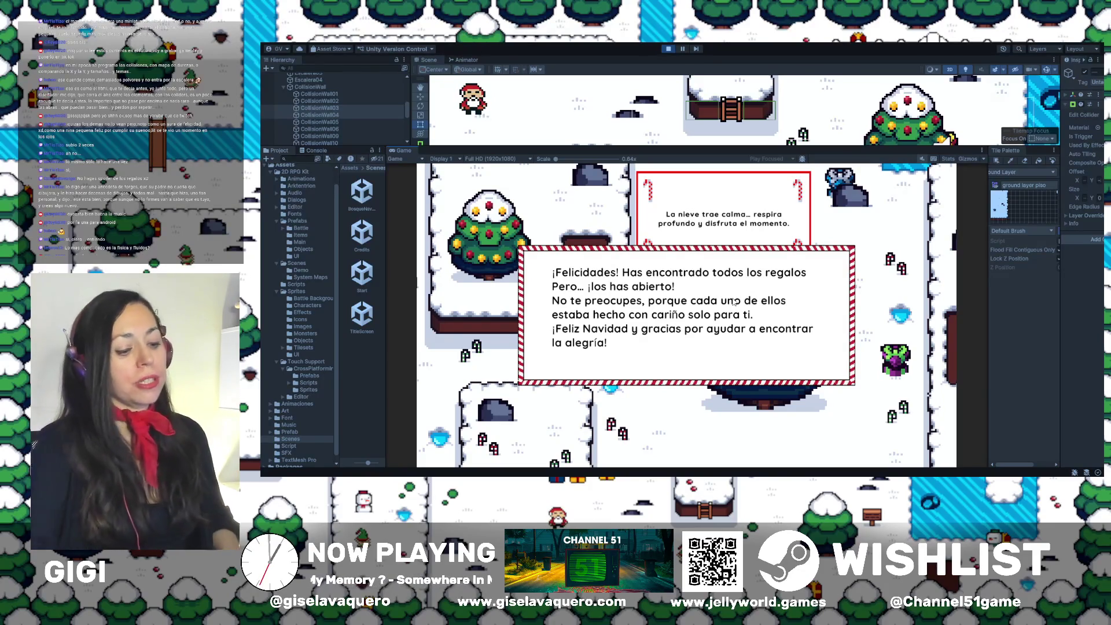
Close the '¡Felicidades!' congratulations message to start the Christmas credits
click(734, 303)
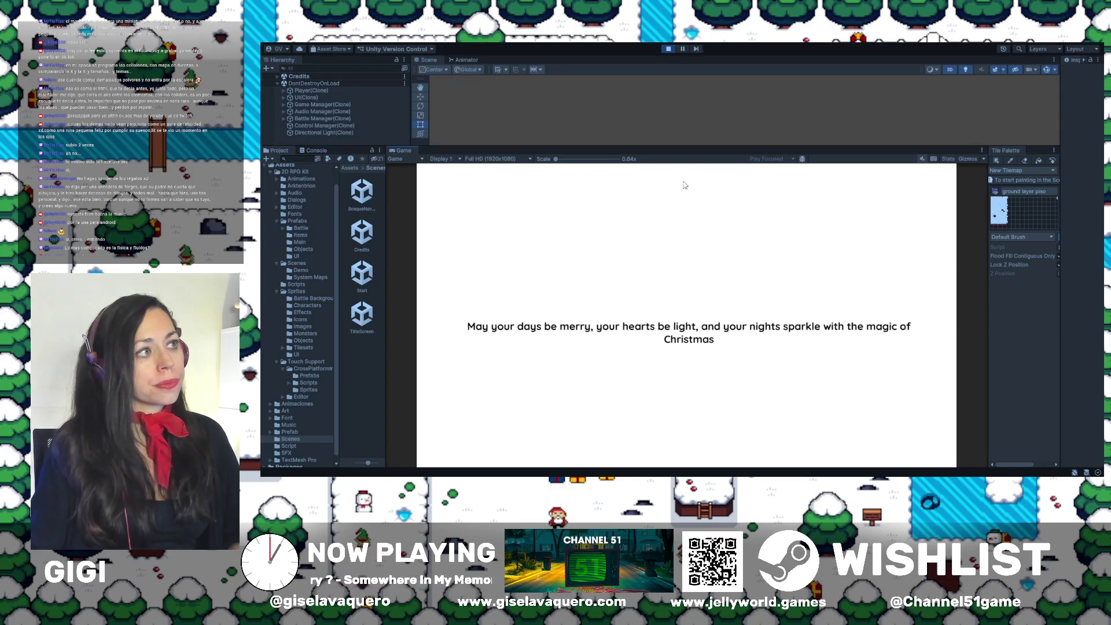
Exit Play mode and give the Scene view more height above the Game view
click(668, 50)
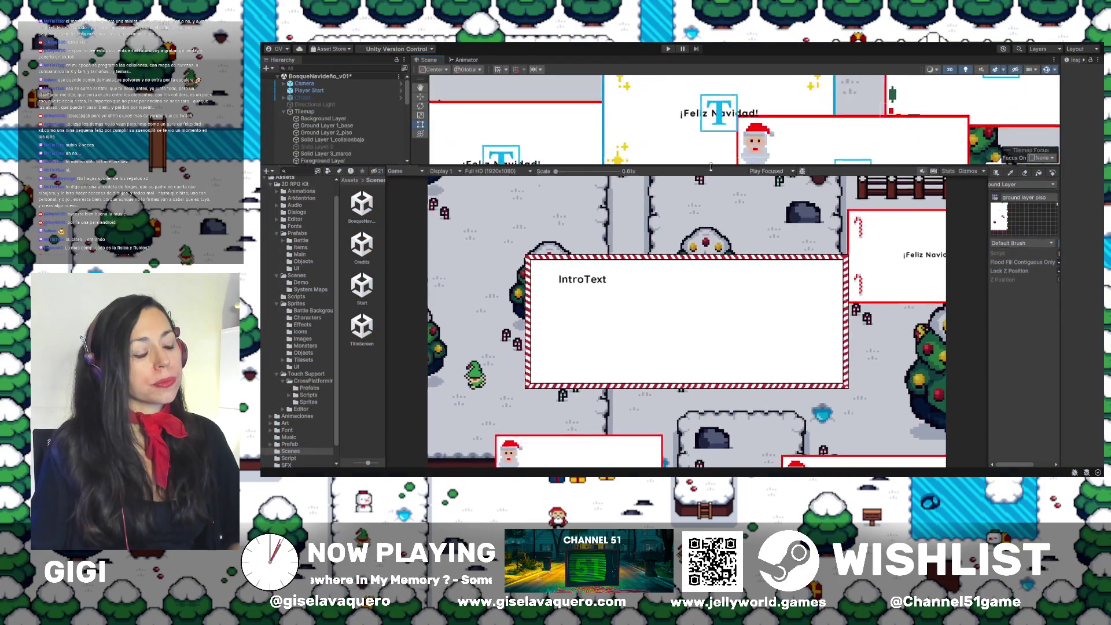
drag(705, 145, 705, 297)
scroll(762, 207, down, 3)
scroll(762, 207, down, 5)
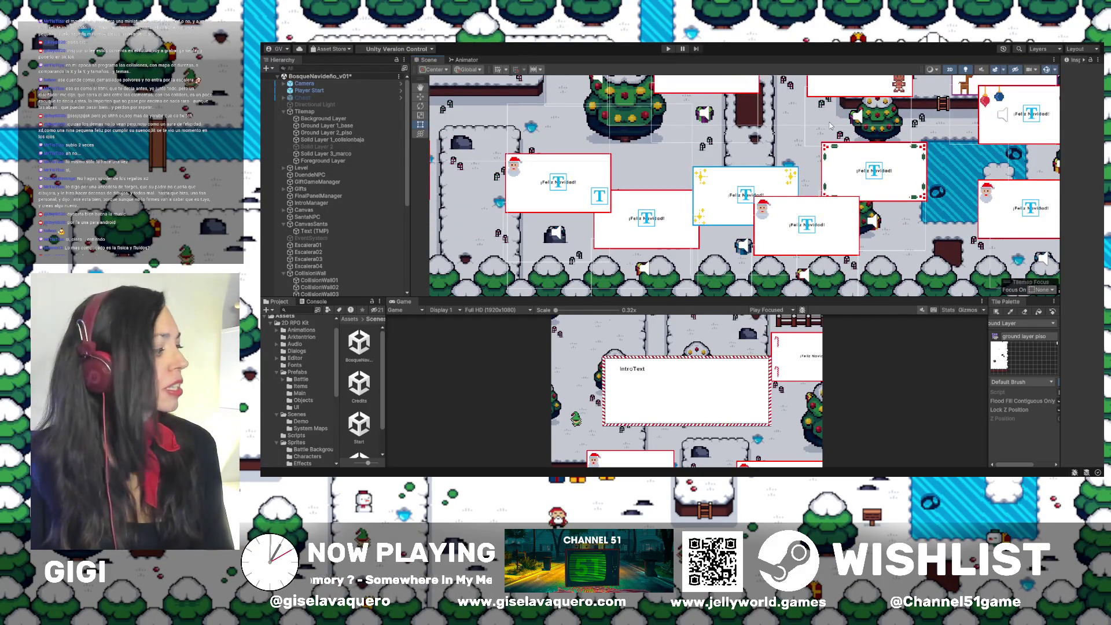
Look over the forest level in the Scene view and select the Gifts object
key(Right)
key(Up)
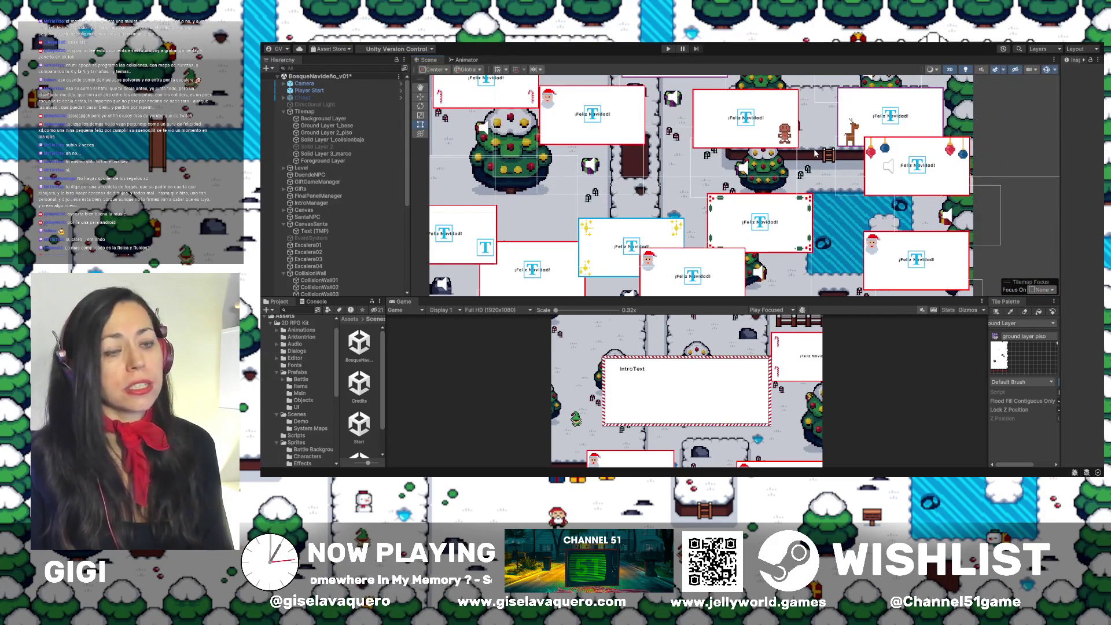
key(Left)
key(Up)
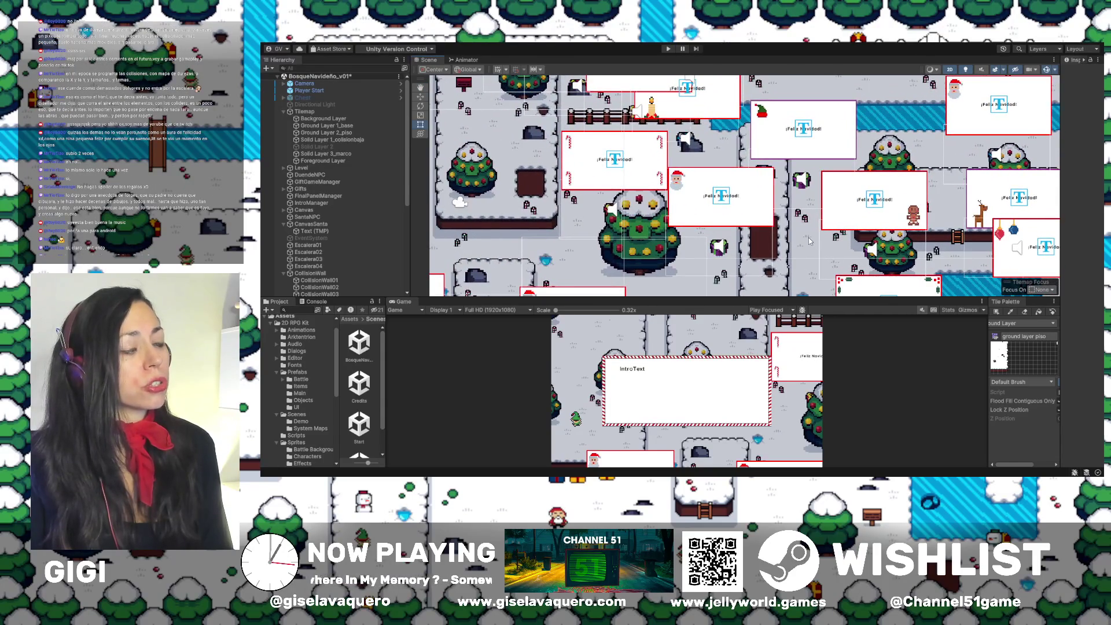
key(Left)
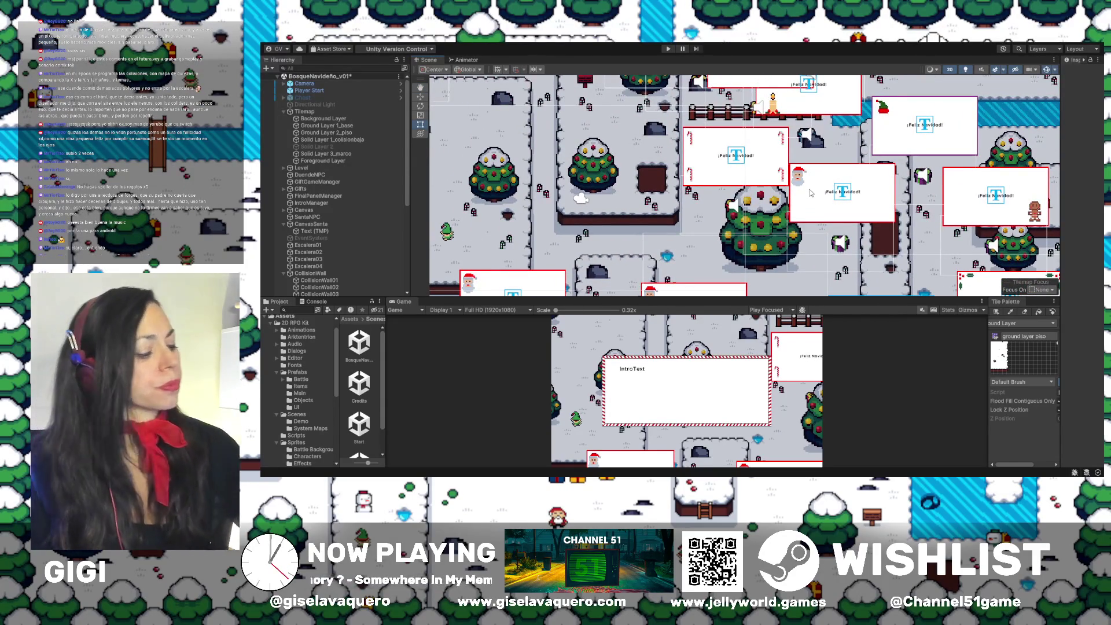
drag(590, 165, 659, 153)
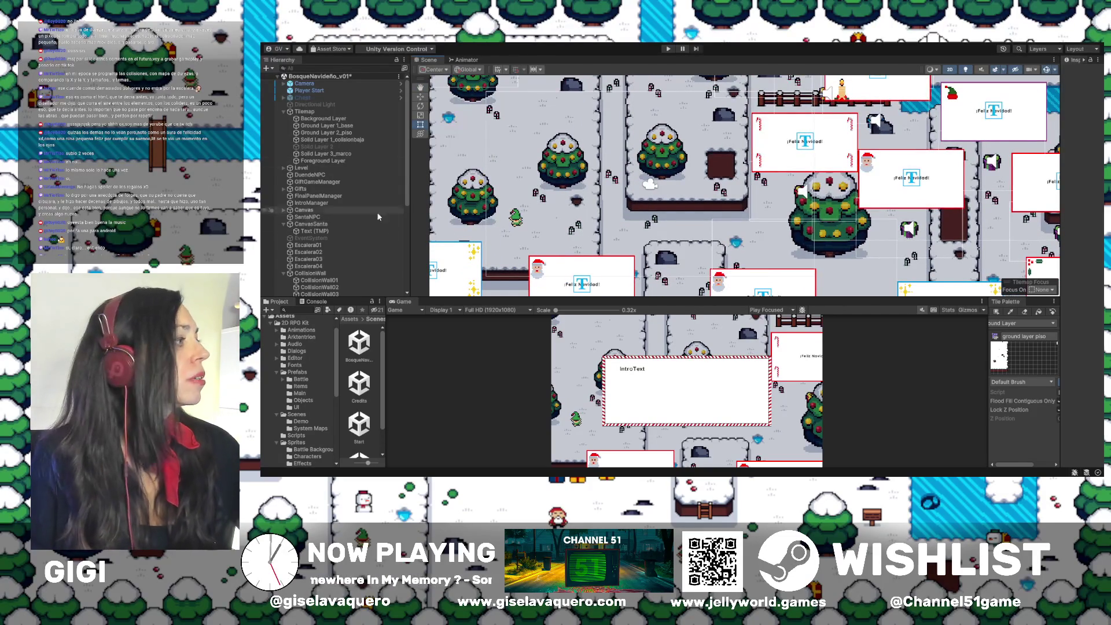
click(302, 190)
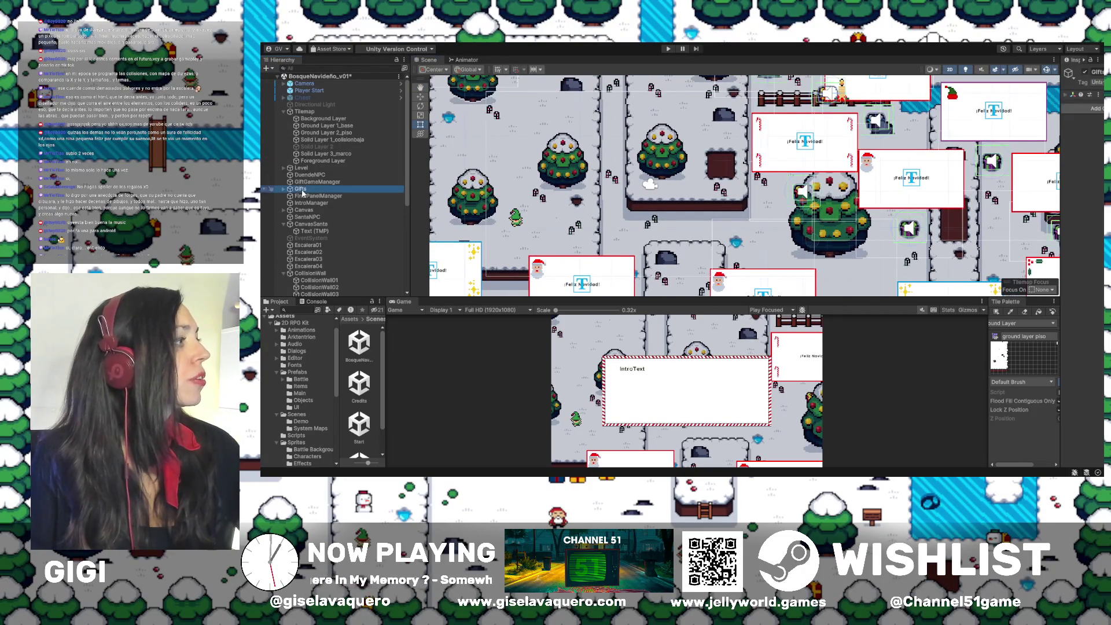
Deactivate Gifts to hide the greeting cards, with the big tree centred in the scene
click(1085, 72)
scroll(734, 199, up, 5)
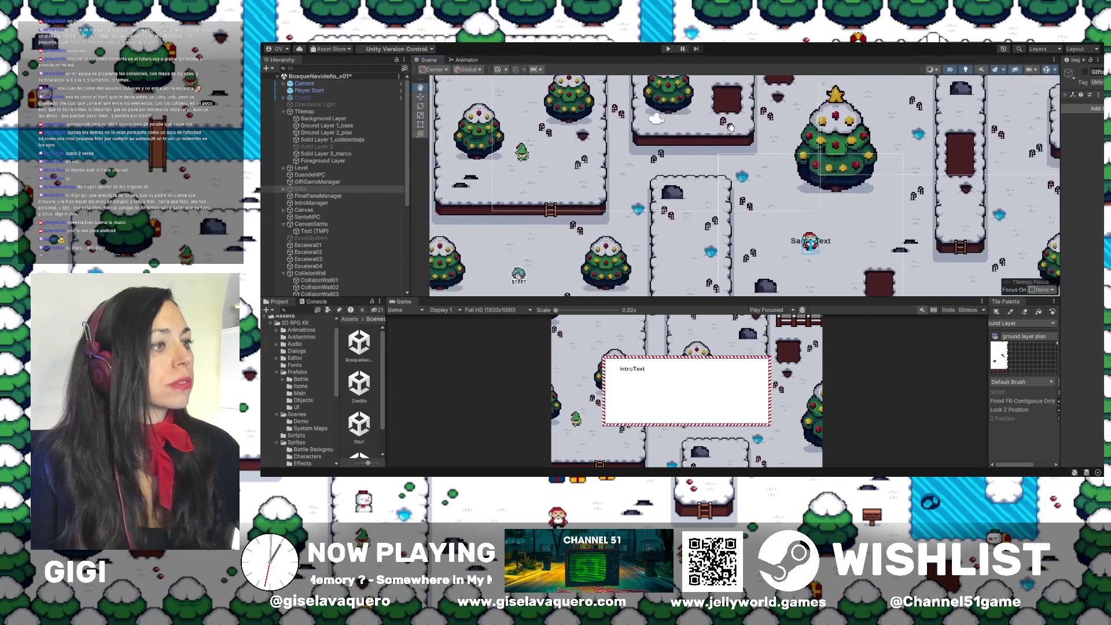
mouse_move(783, 180)
mouse_down()
mouse_move(772, 162)
mouse_move(972, 110)
mouse_up()
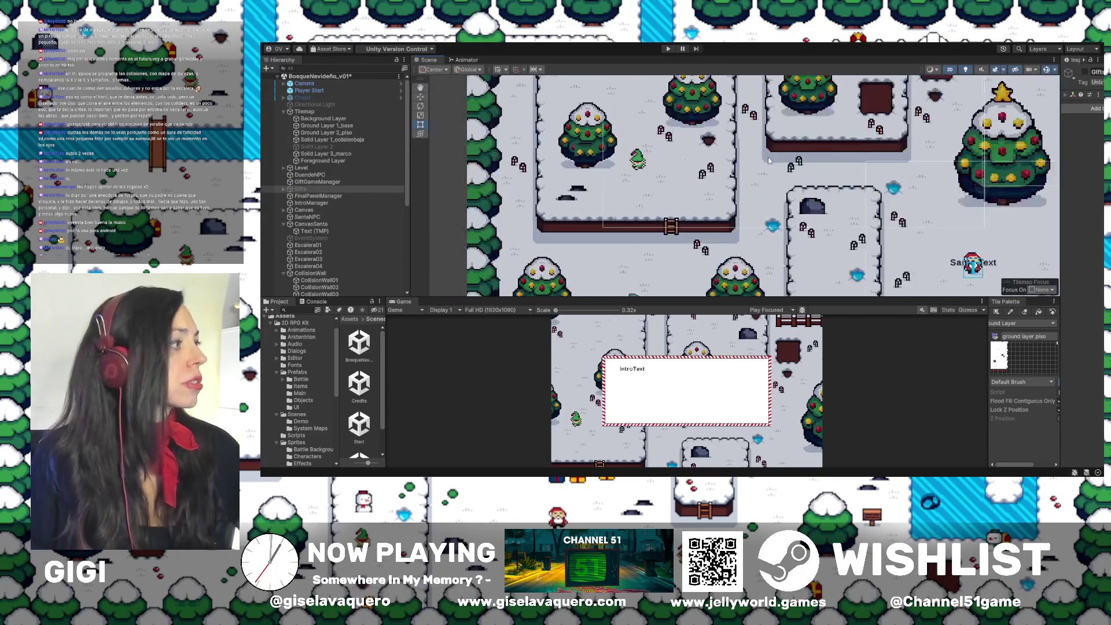
scroll(337, 205, down, 5)
Check the tilemap, ladder Escalera01 and walls, then frame CollisionWall01 in the Scene view
click(615, 234)
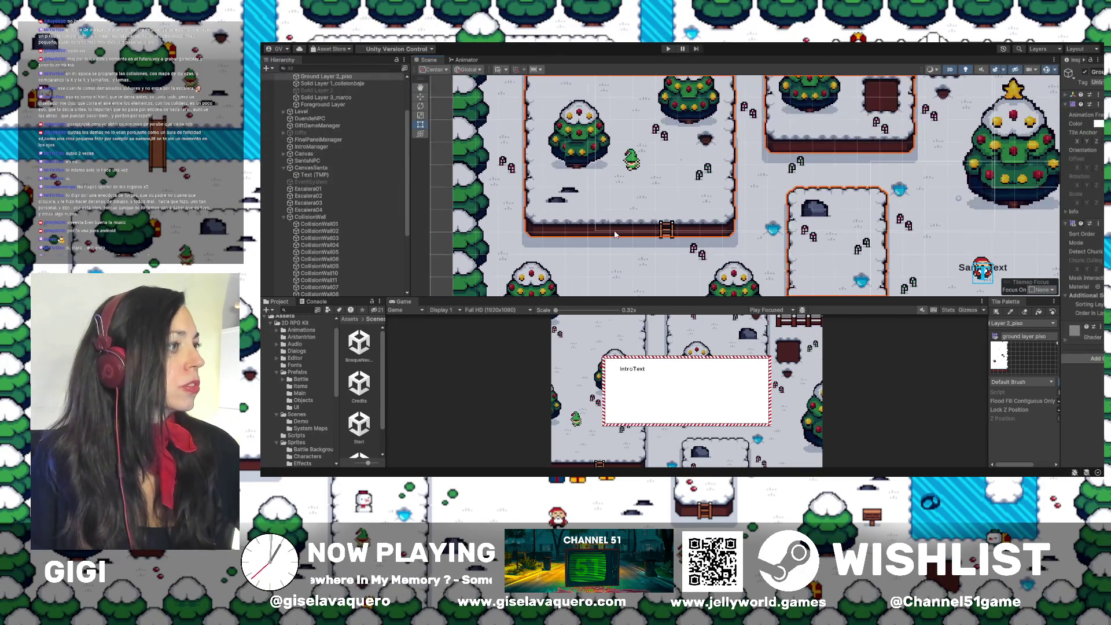
click(669, 229)
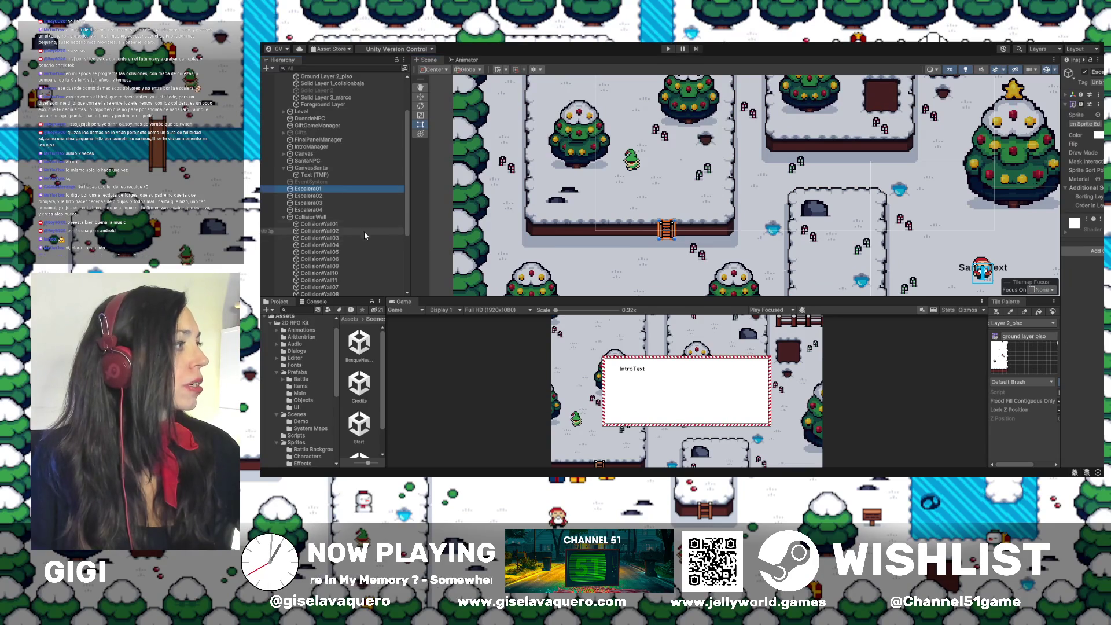
scroll(387, 213, down, 5)
click(332, 286)
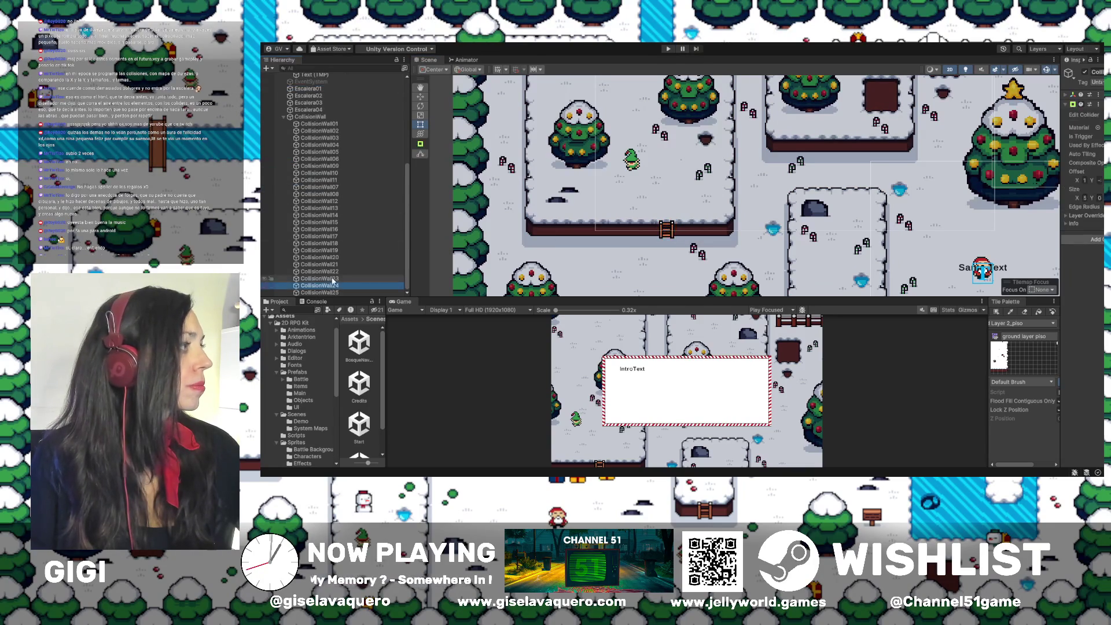
double_click(333, 124)
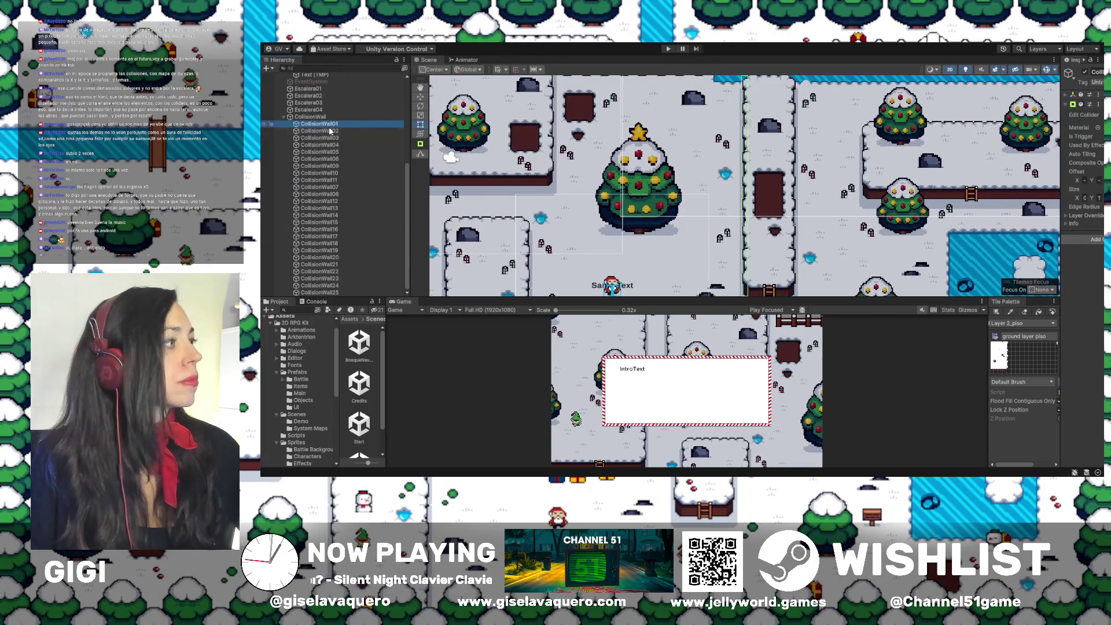
Frame CollisionWall02 and 03 and pull CollisionWall03's left collider edge back from the ladder
double_click(330, 131)
double_click(324, 139)
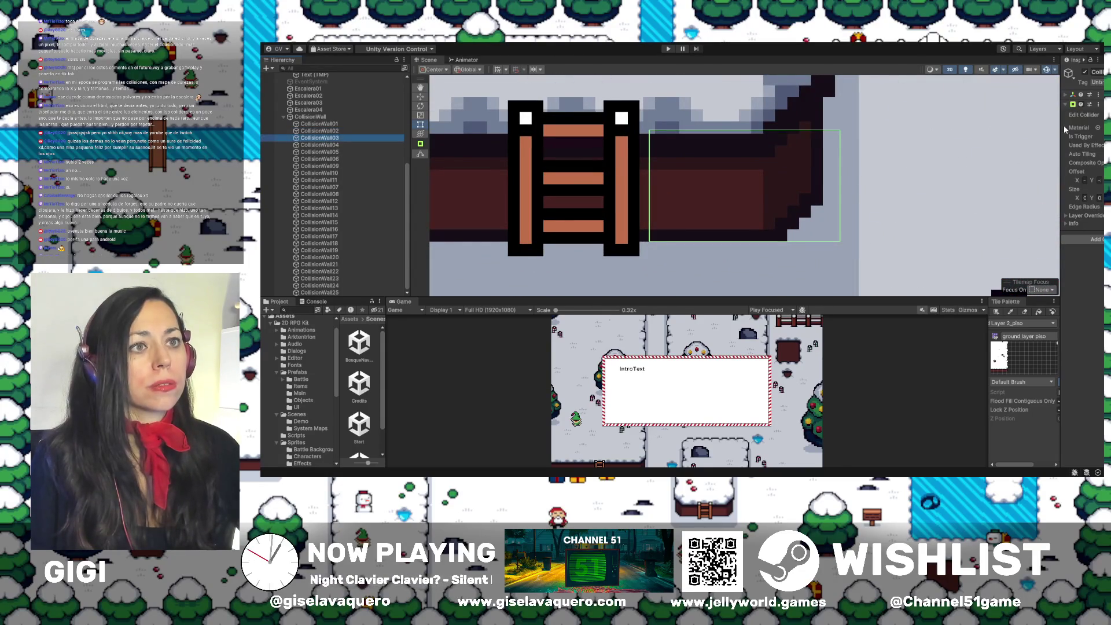
drag(1065, 125, 892, 125)
click(986, 119)
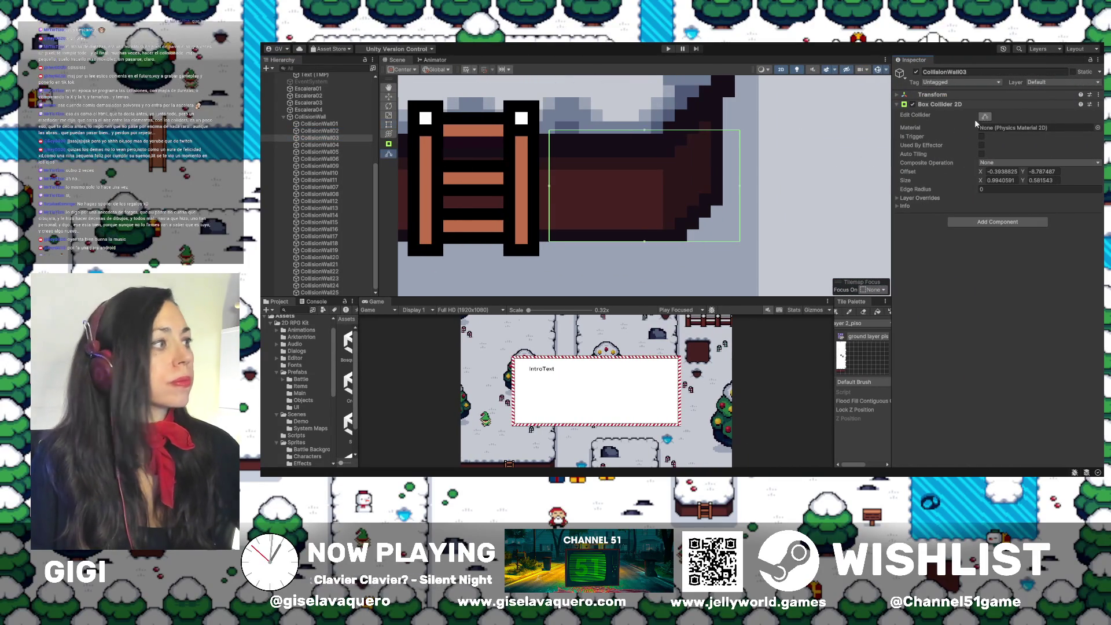
drag(550, 188, 573, 190)
Trim CollisionWall04's right edge, CollisionWall05's left edge and CollisionWall06's right edge clear of ladders
double_click(320, 145)
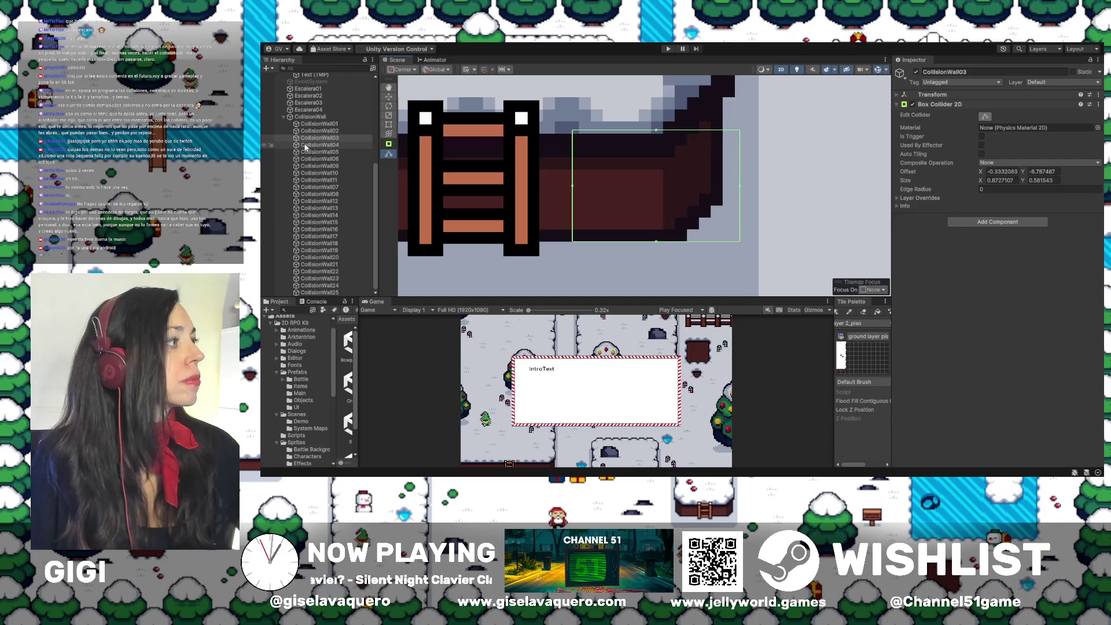
drag(742, 189, 716, 188)
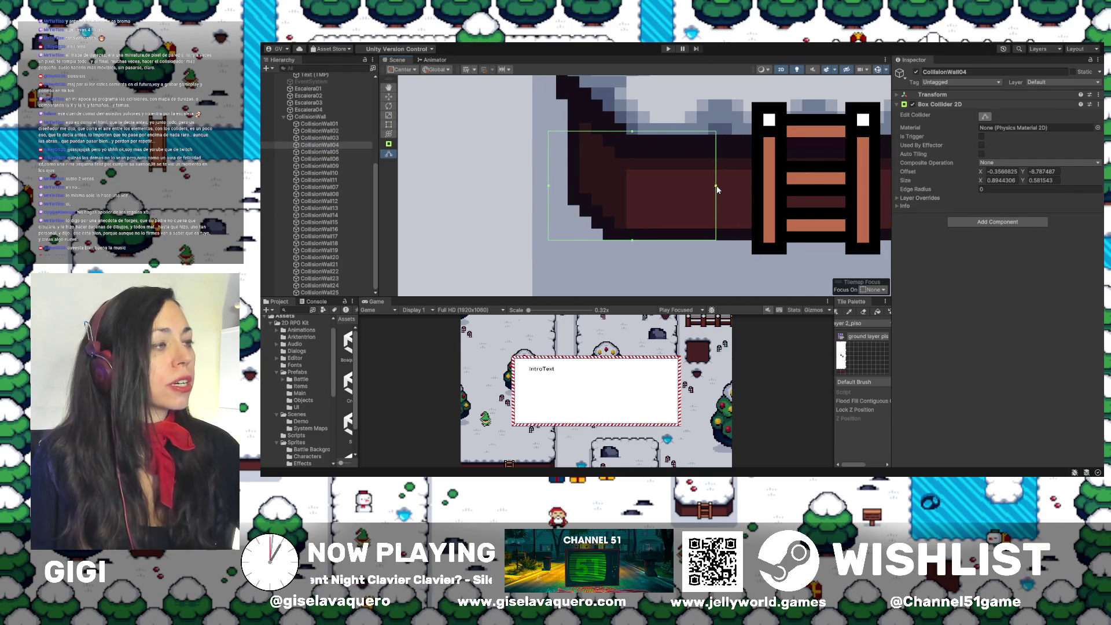
double_click(320, 152)
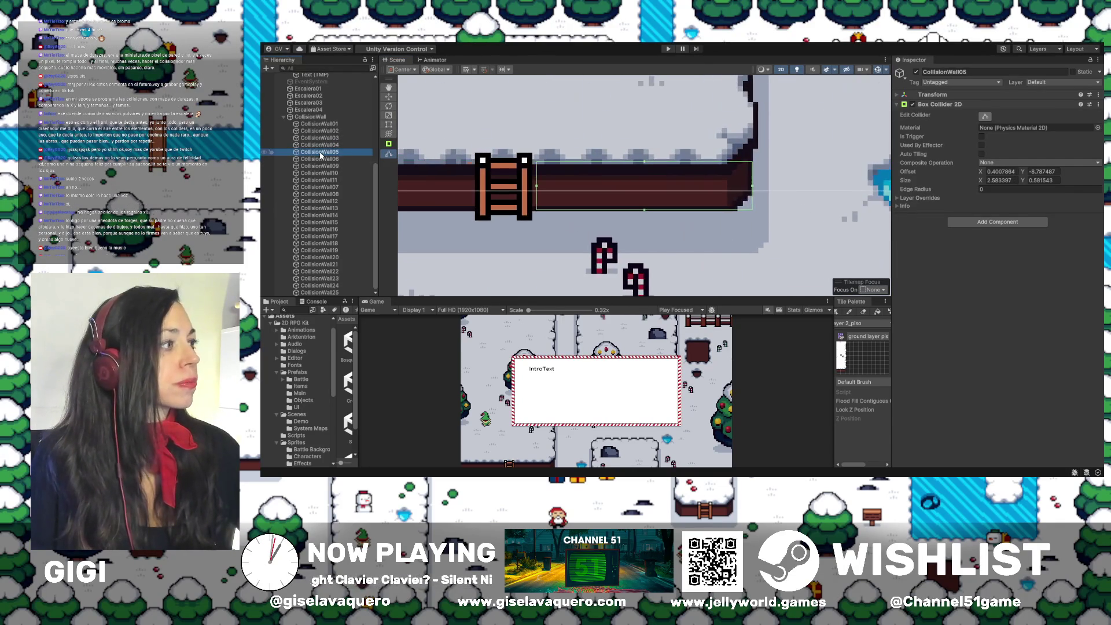
drag(537, 186, 549, 186)
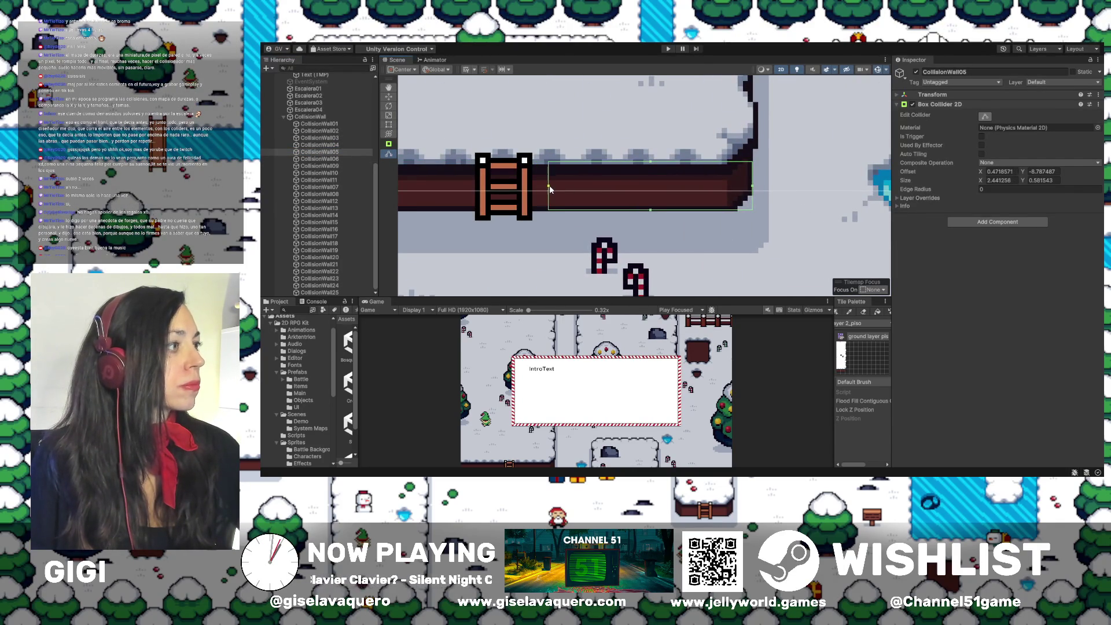
double_click(312, 159)
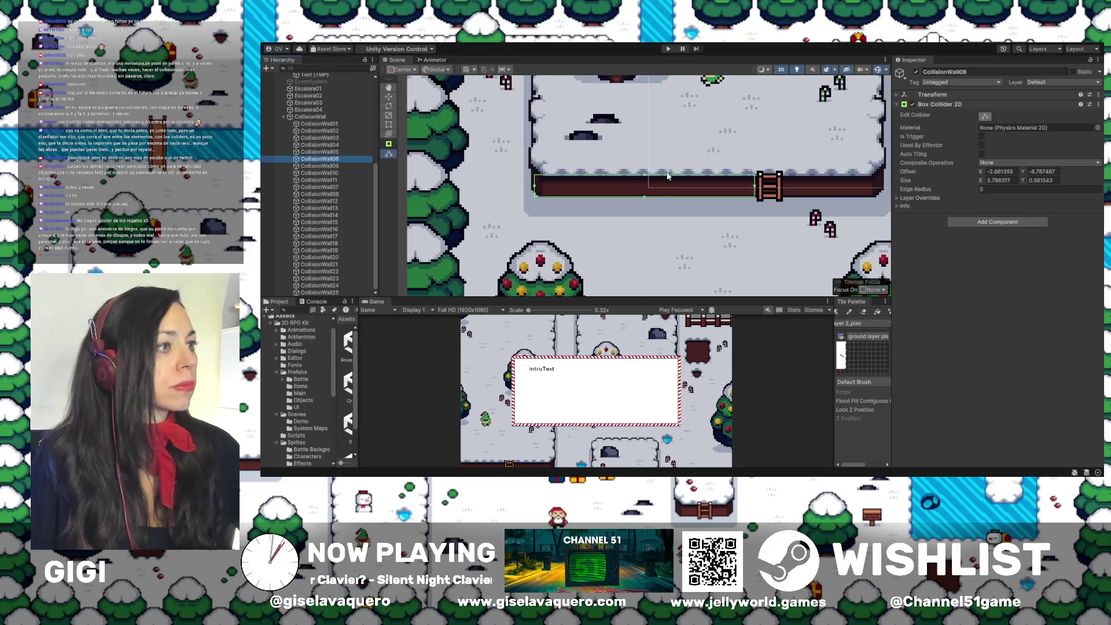
drag(752, 188, 750, 189)
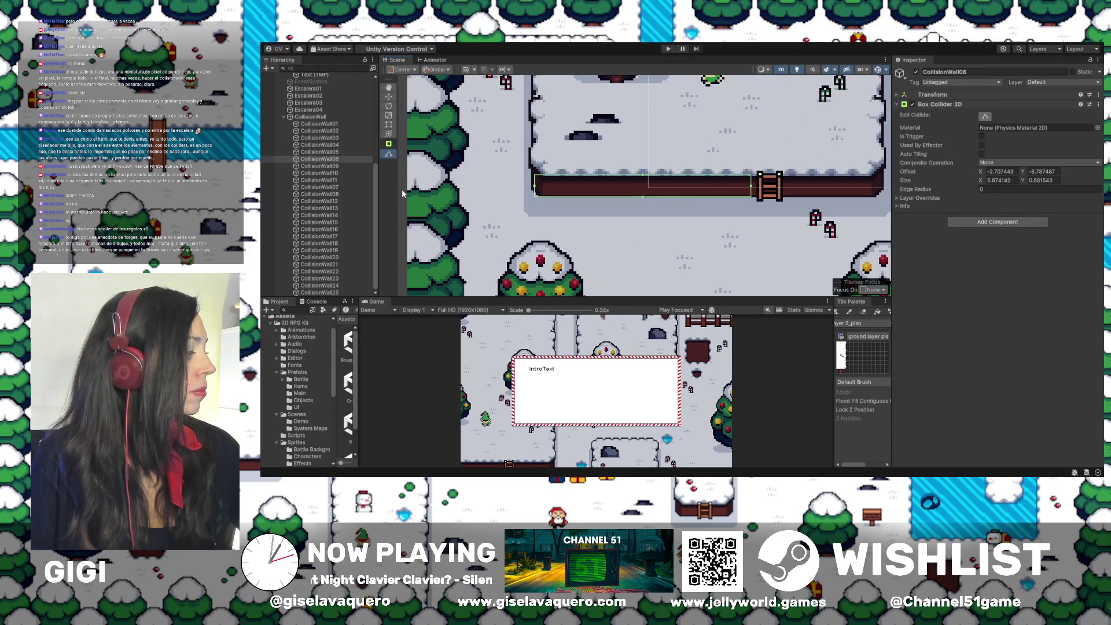
Inspect CollisionWall09 and 10, then trim CollisionWall07's left edge and CollisionWall08's right edge
double_click(313, 166)
double_click(316, 173)
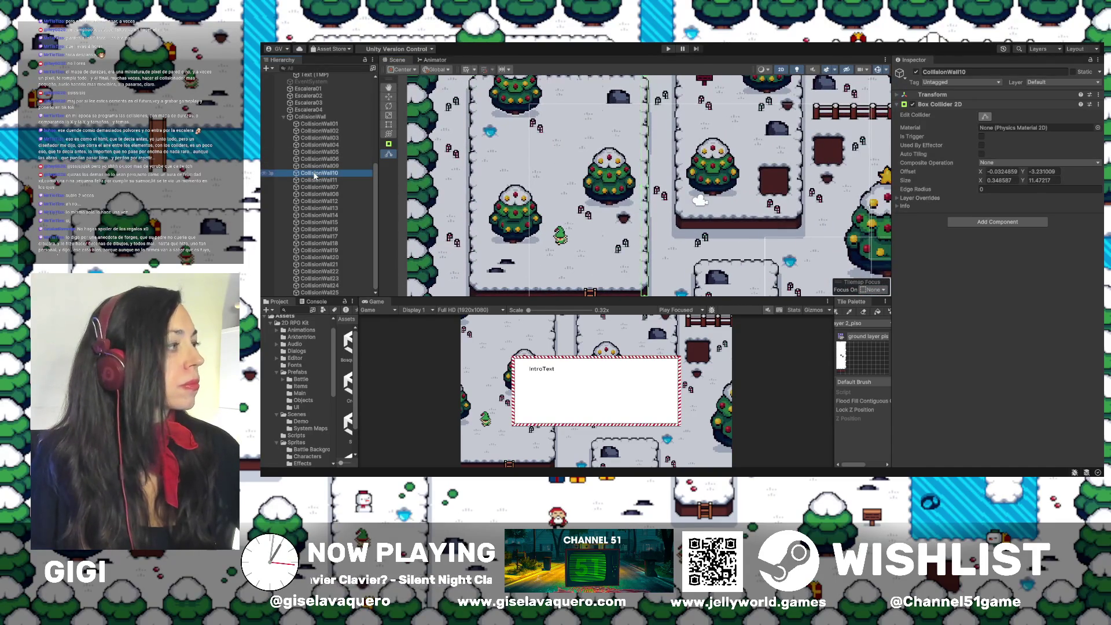
double_click(315, 174)
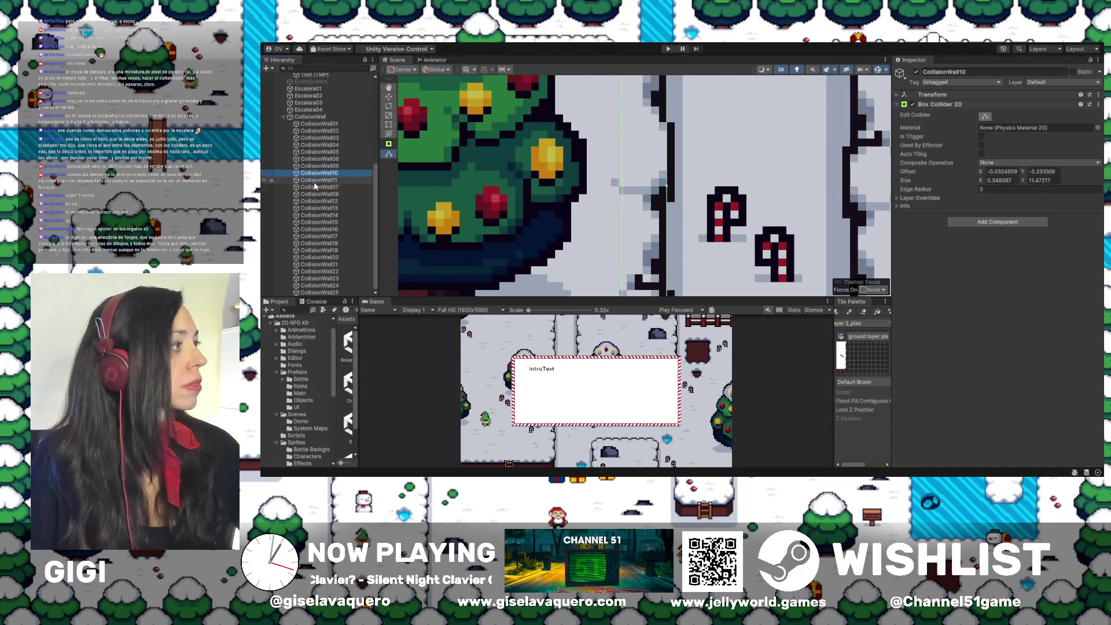
double_click(316, 186)
double_click(314, 190)
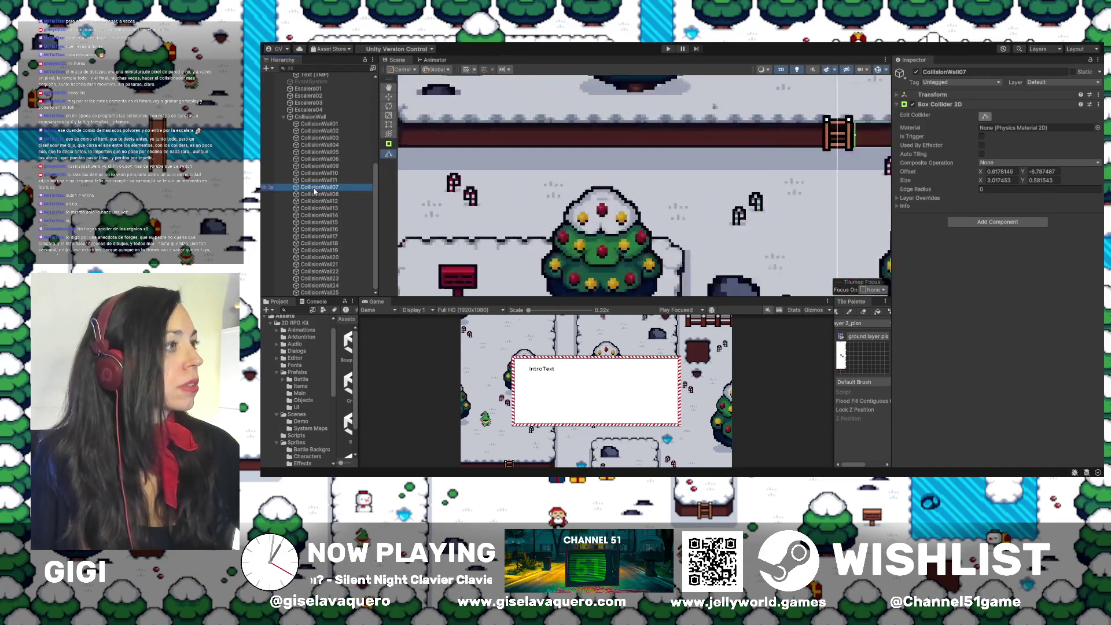
drag(536, 190, 548, 190)
double_click(320, 194)
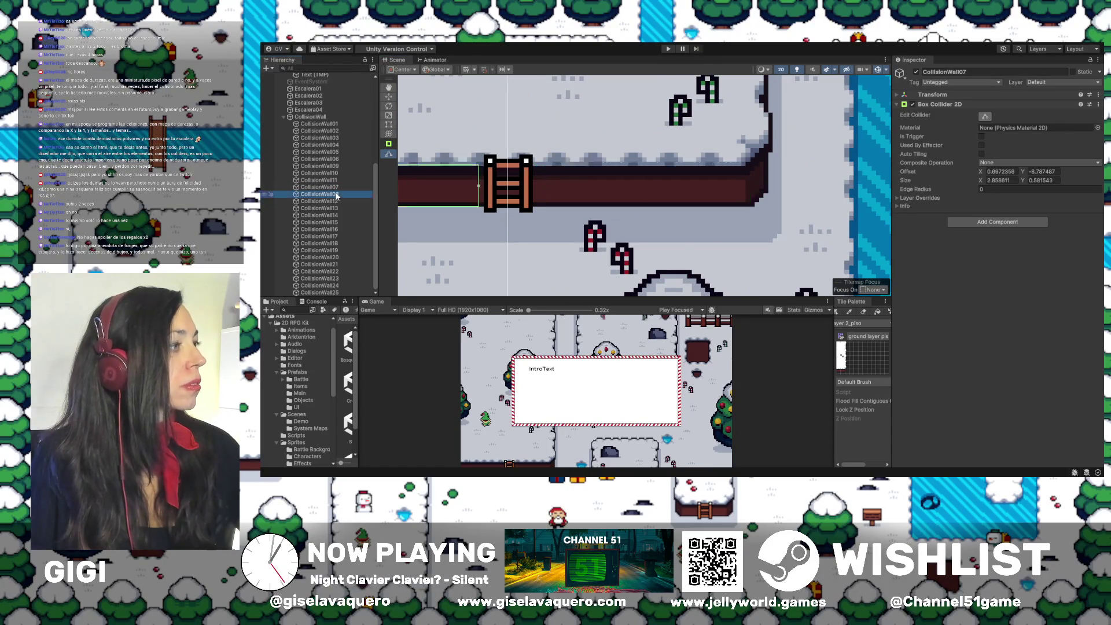
drag(755, 188, 752, 188)
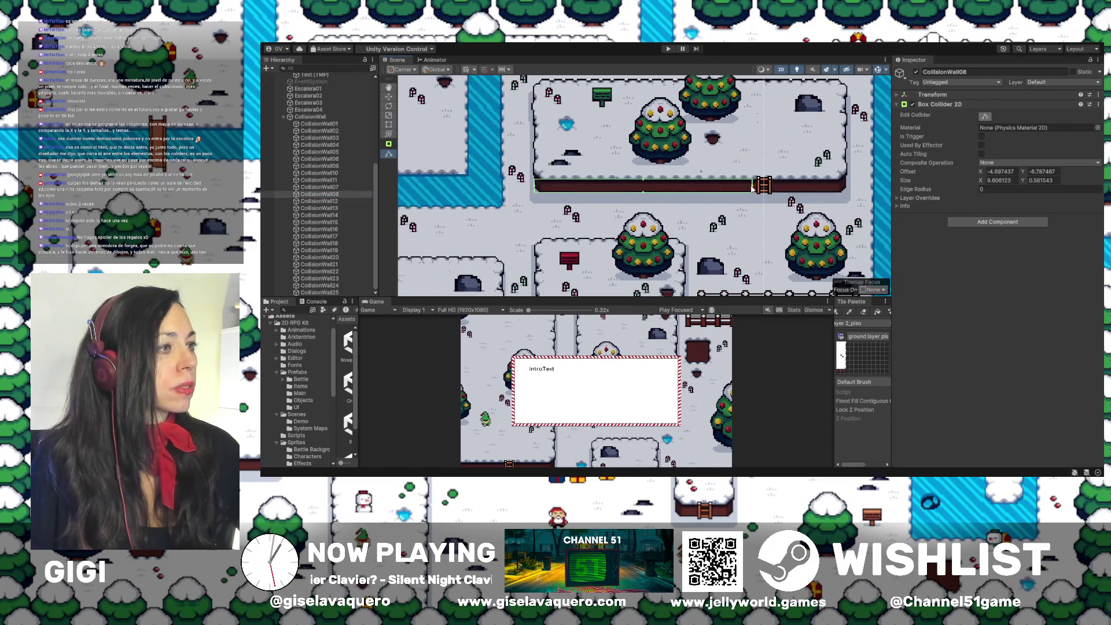
Frame CollisionWall12 and 14 and cut CollisionWall14's collider back from its left side
double_click(334, 202)
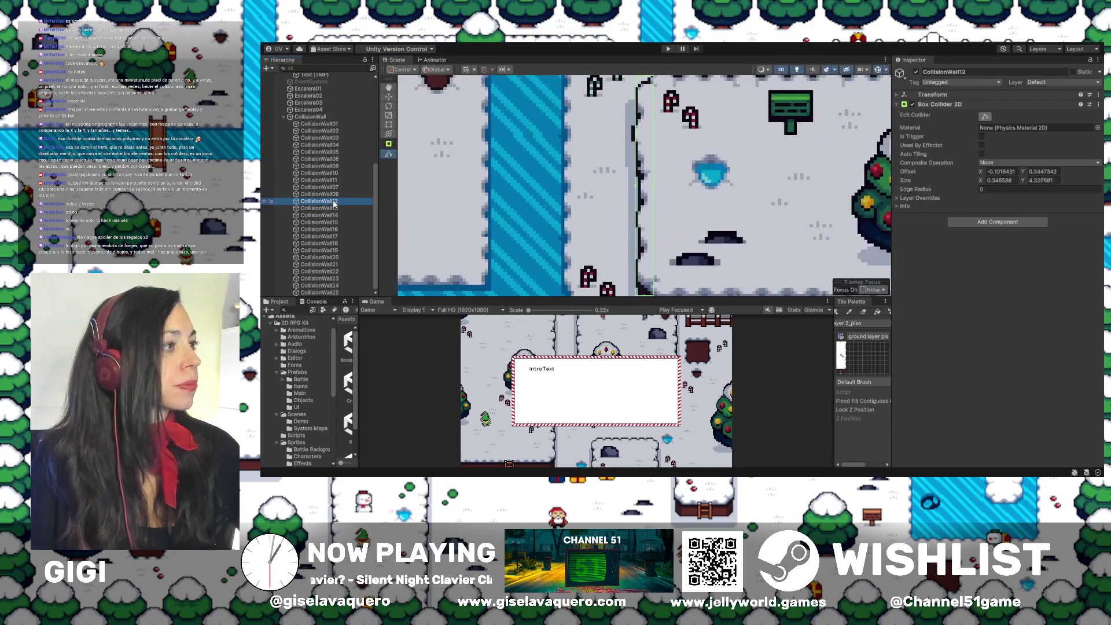
double_click(334, 215)
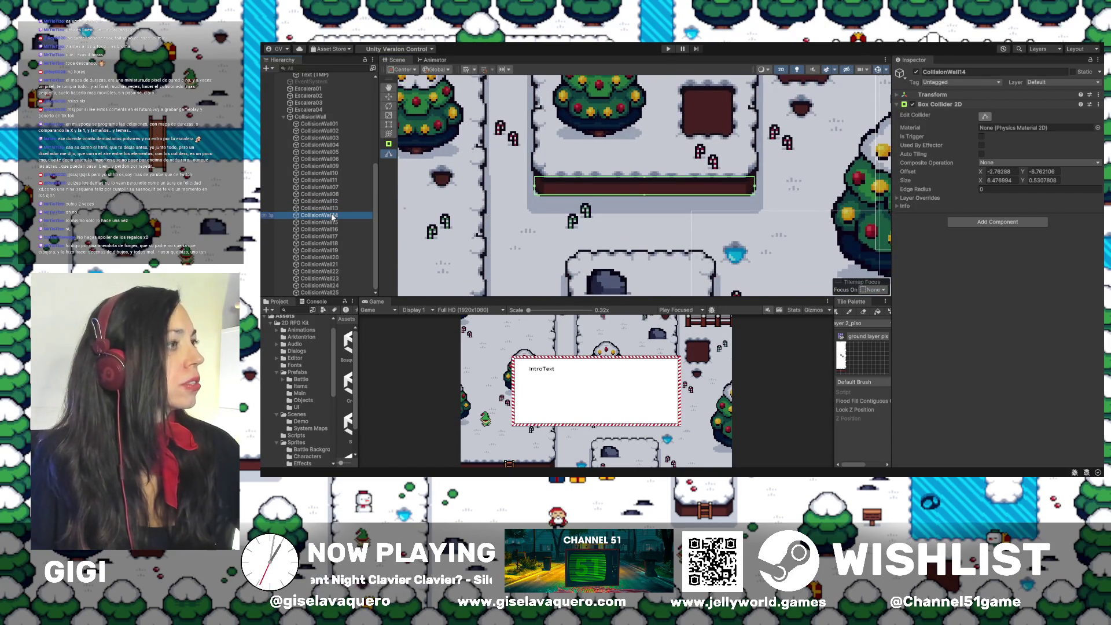
scroll(720, 210, down, 5)
scroll(719, 211, down, 5)
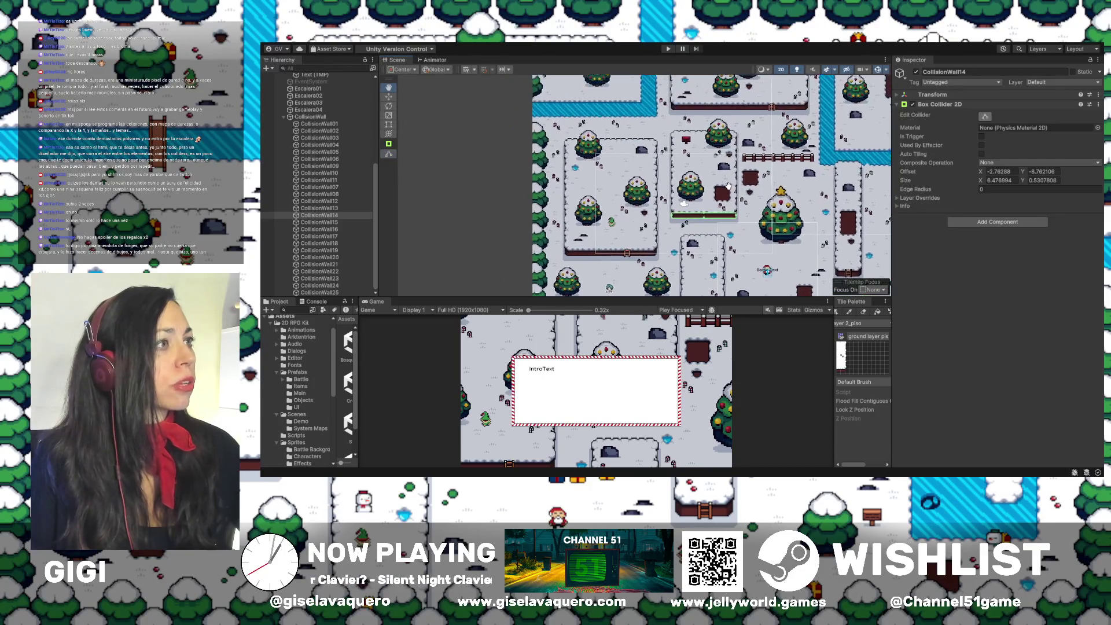
mouse_move(731, 215)
mouse_down()
mouse_move(706, 197)
mouse_move(613, 194)
mouse_move(604, 183)
mouse_move(739, 205)
mouse_move(762, 190)
mouse_move(728, 224)
mouse_move(722, 195)
mouse_move(643, 178)
mouse_up()
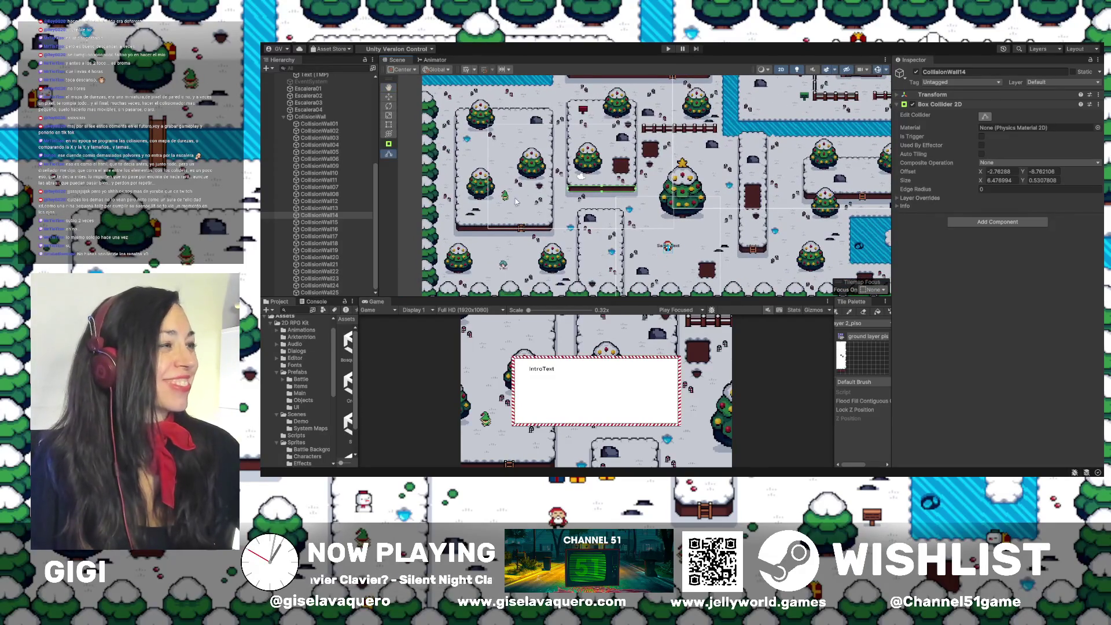
scroll(579, 188, up, 10)
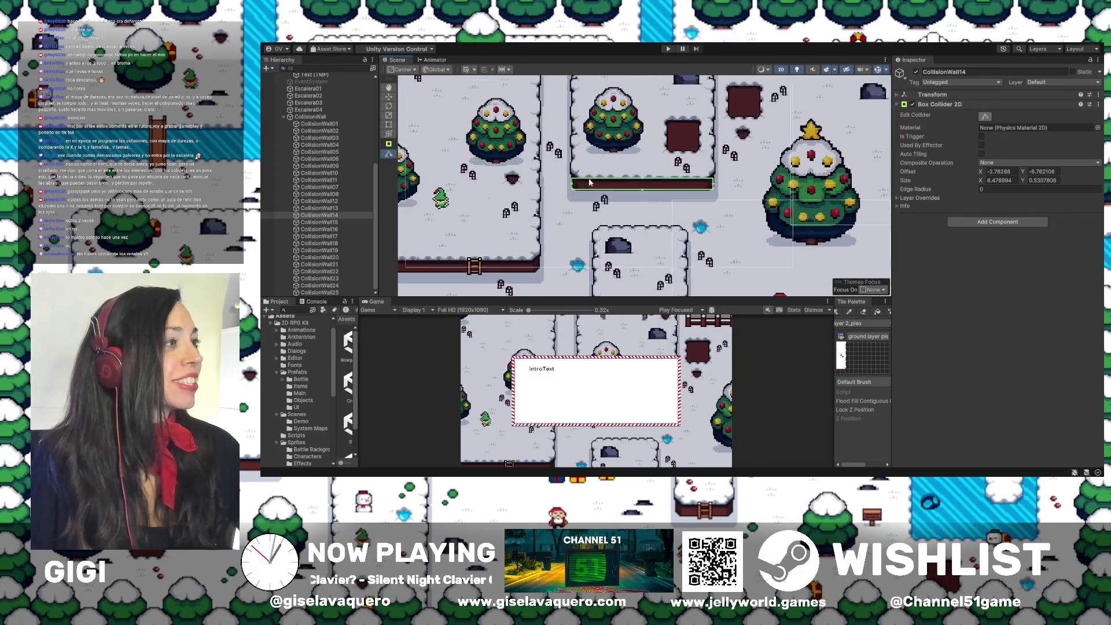
drag(628, 189, 689, 187)
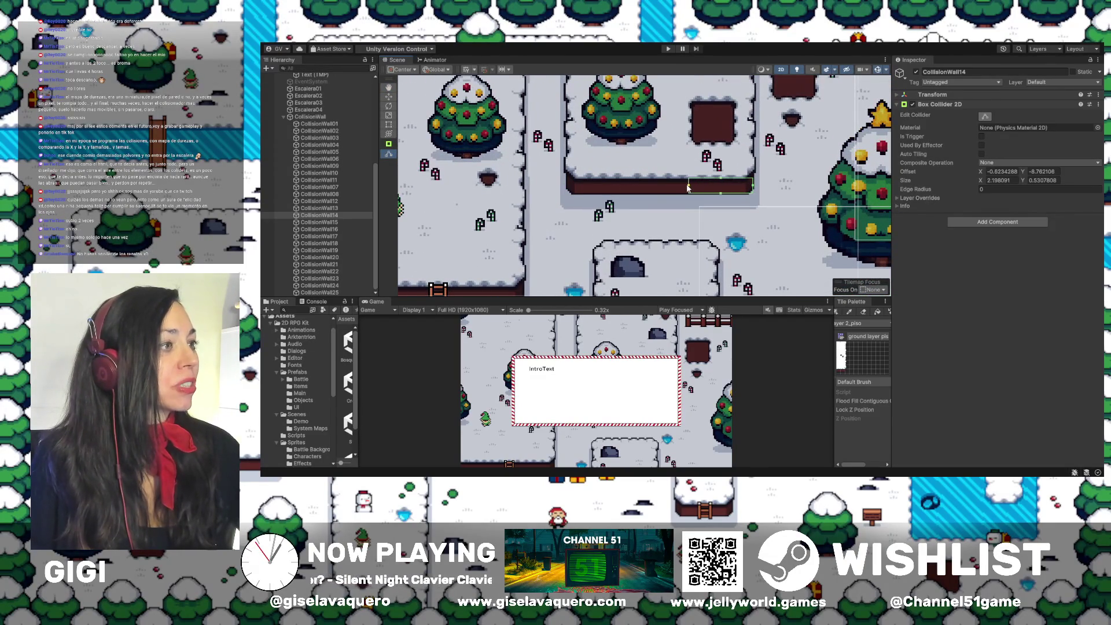
drag(445, 294, 530, 256)
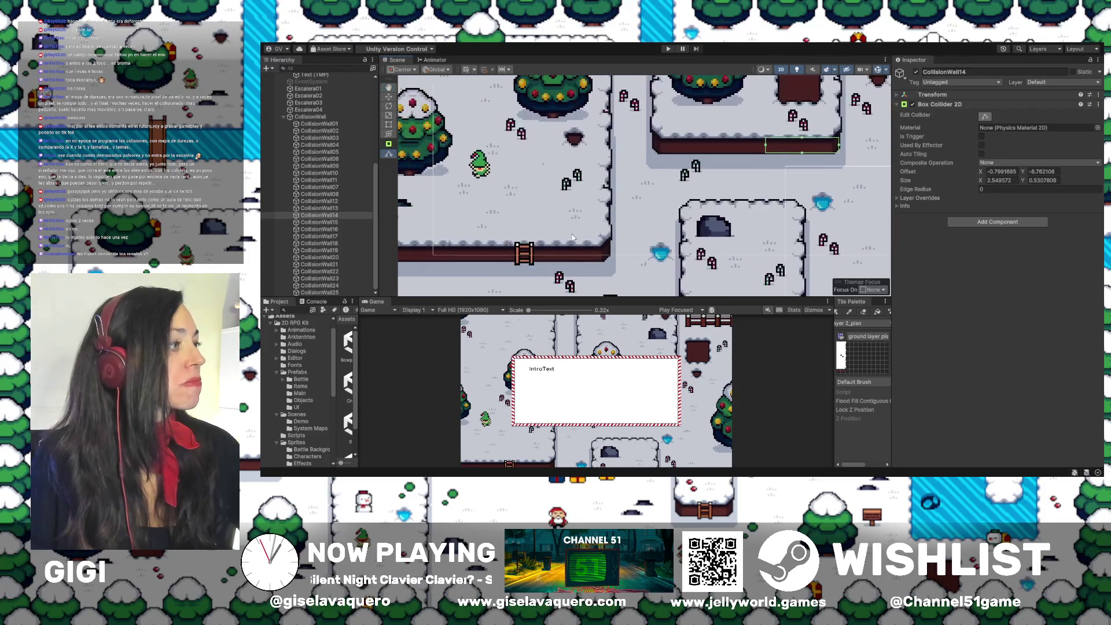
click(527, 254)
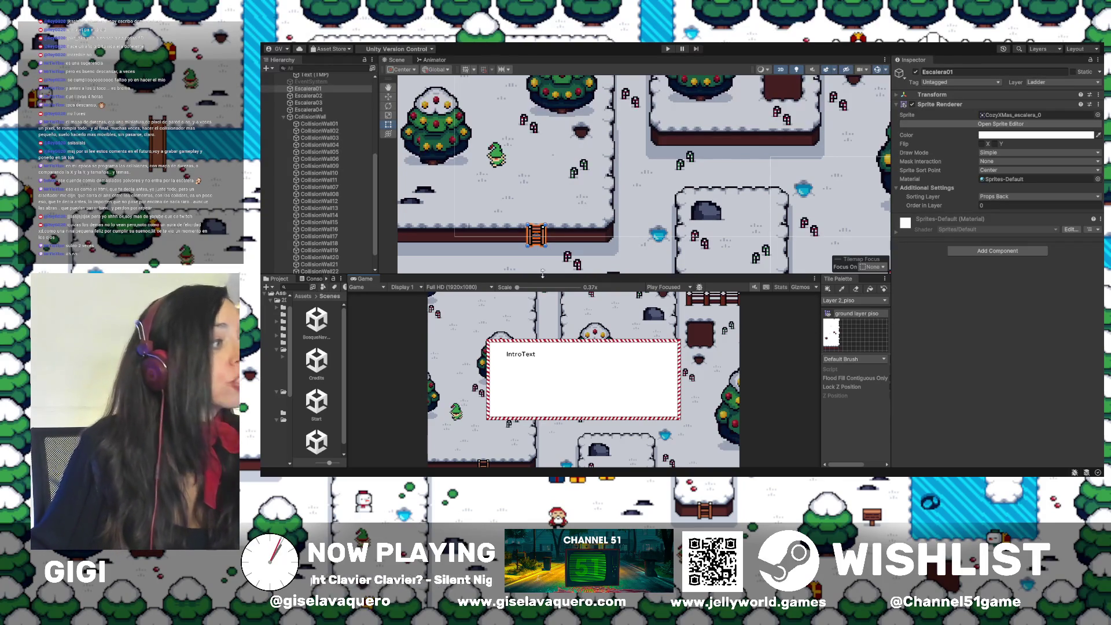
scroll(626, 246, left, 5)
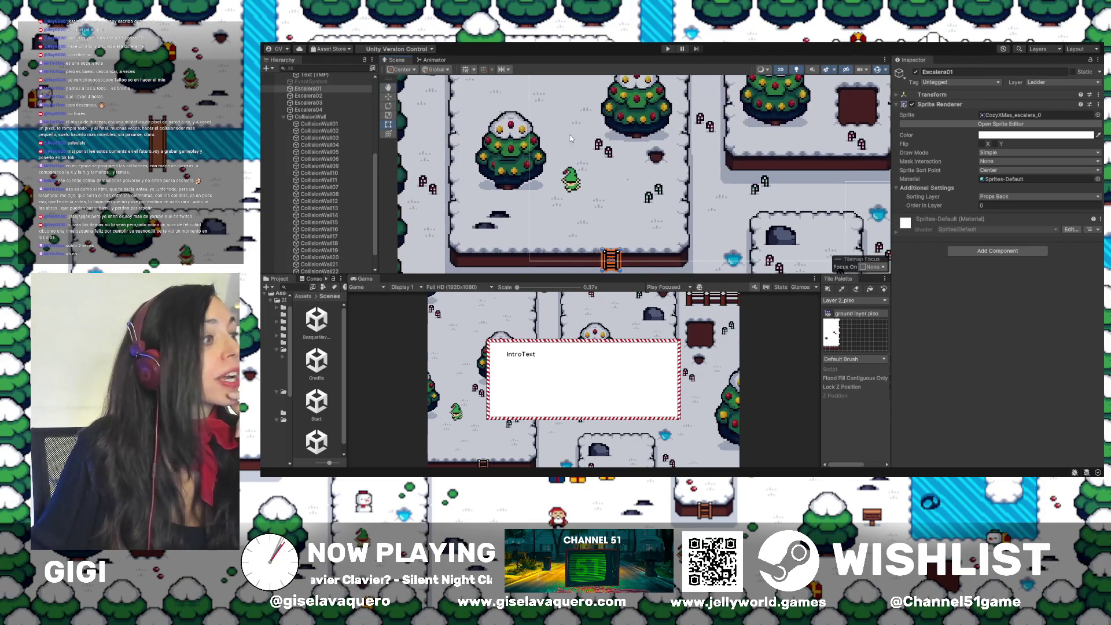
Duplicate ladder Escalera01 and rename the copy Escalera05
click(313, 110)
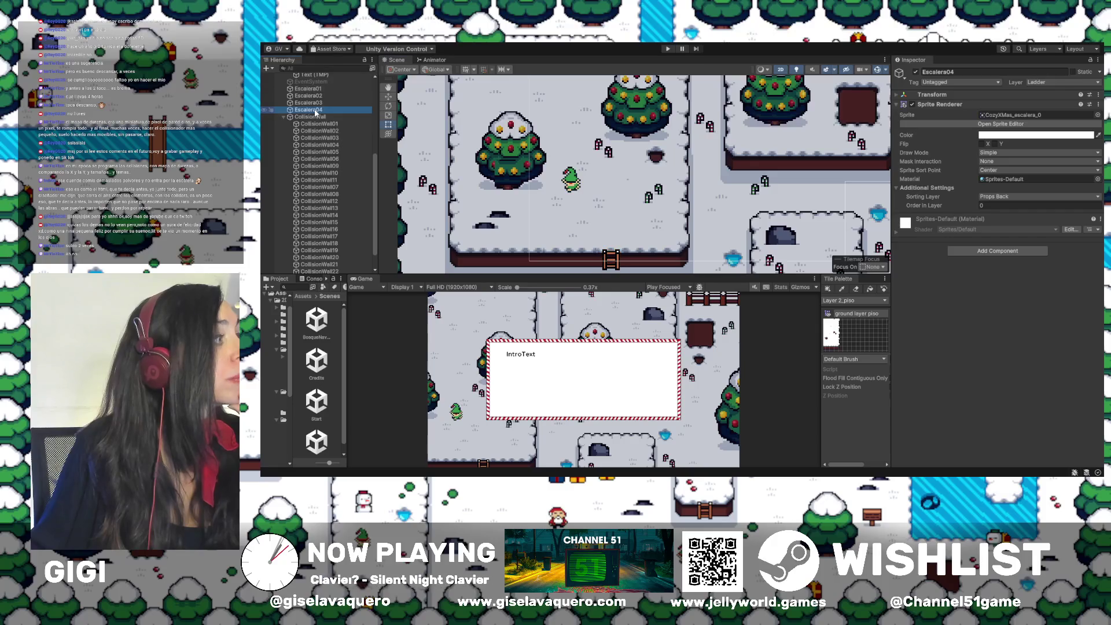
click(303, 89)
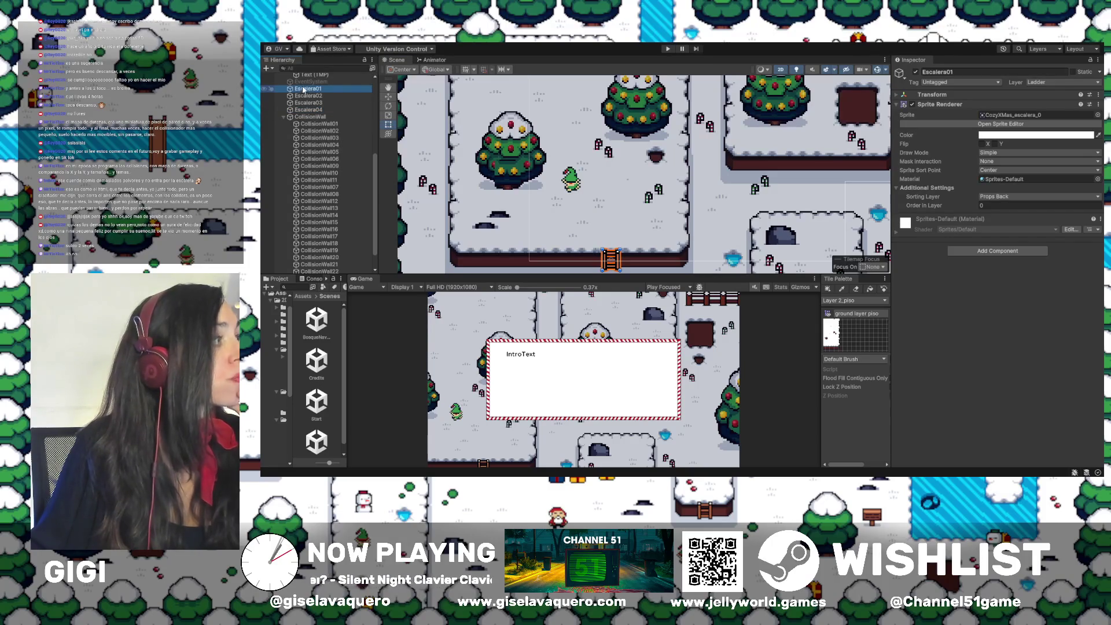
key(ctrl+d)
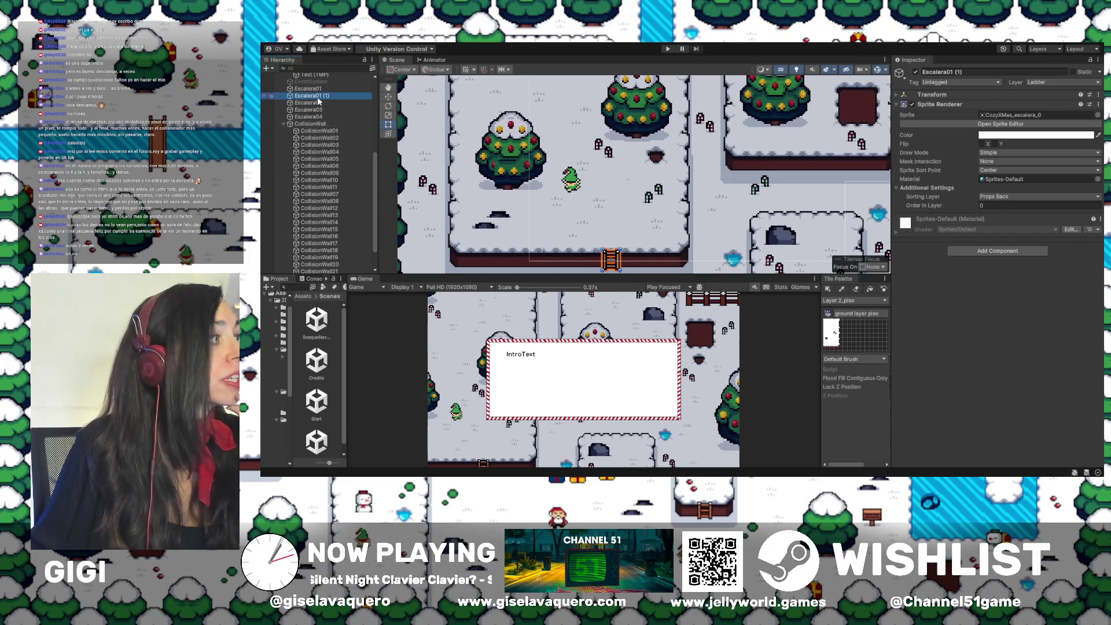
key(Return)
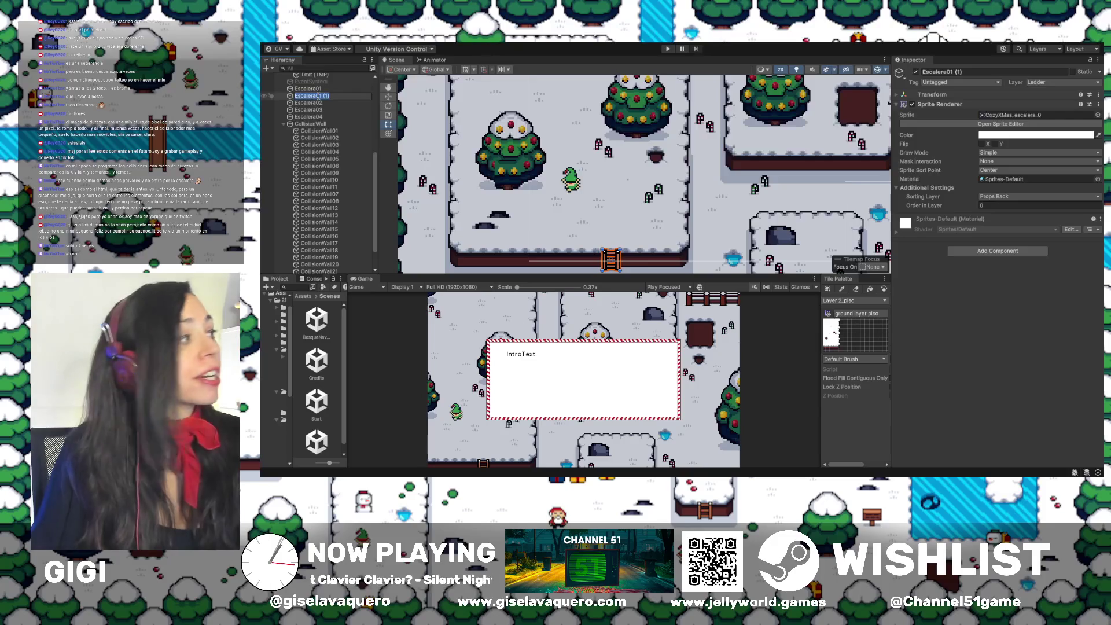
drag(317, 96, 325, 97)
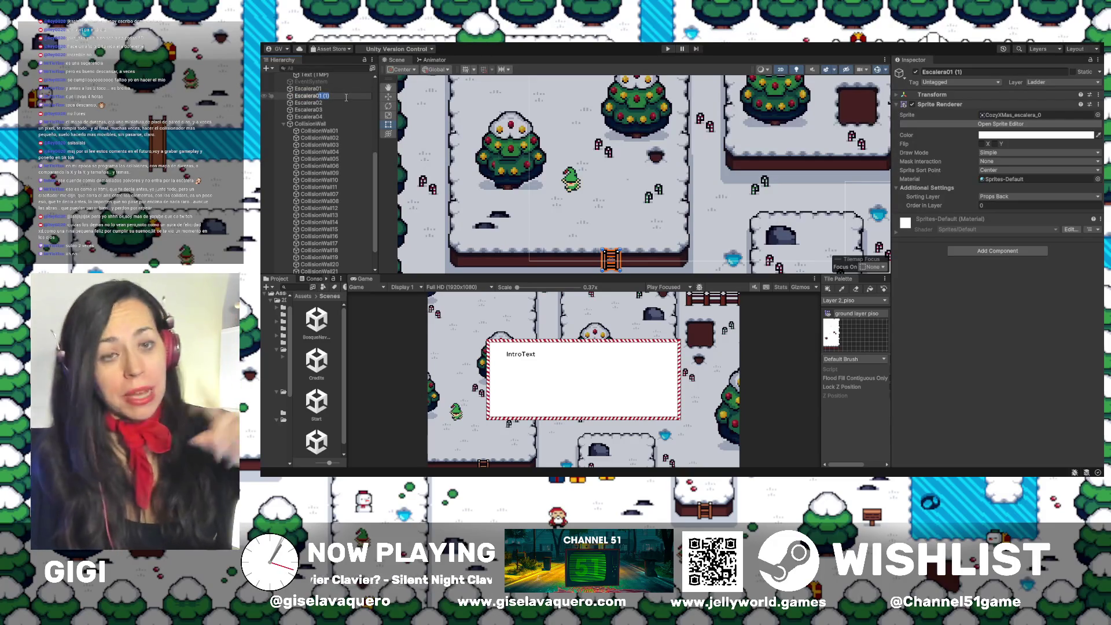
text(05)
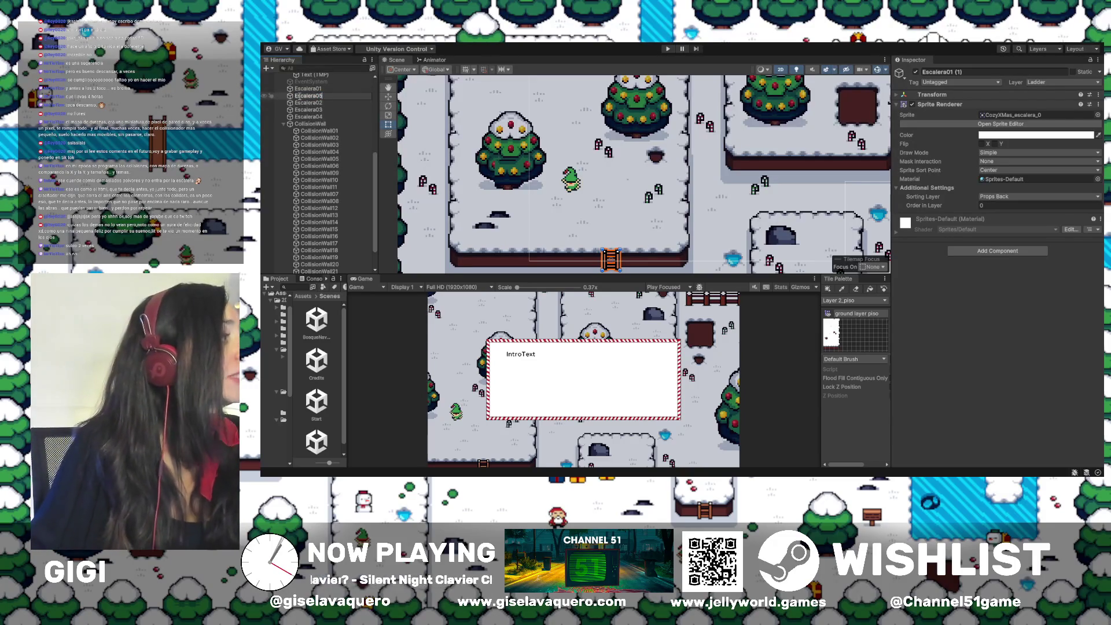
key(Return)
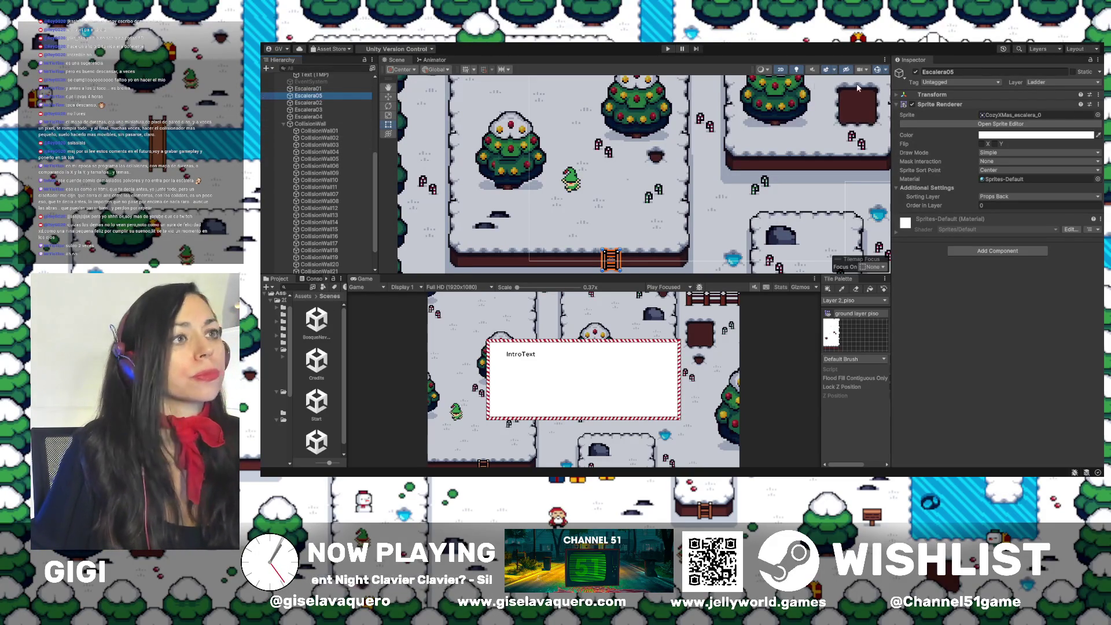
Move Escalera05 up into the gap on the upper snow block's ledge and check its placement
key(w)
drag(645, 267, 863, 267)
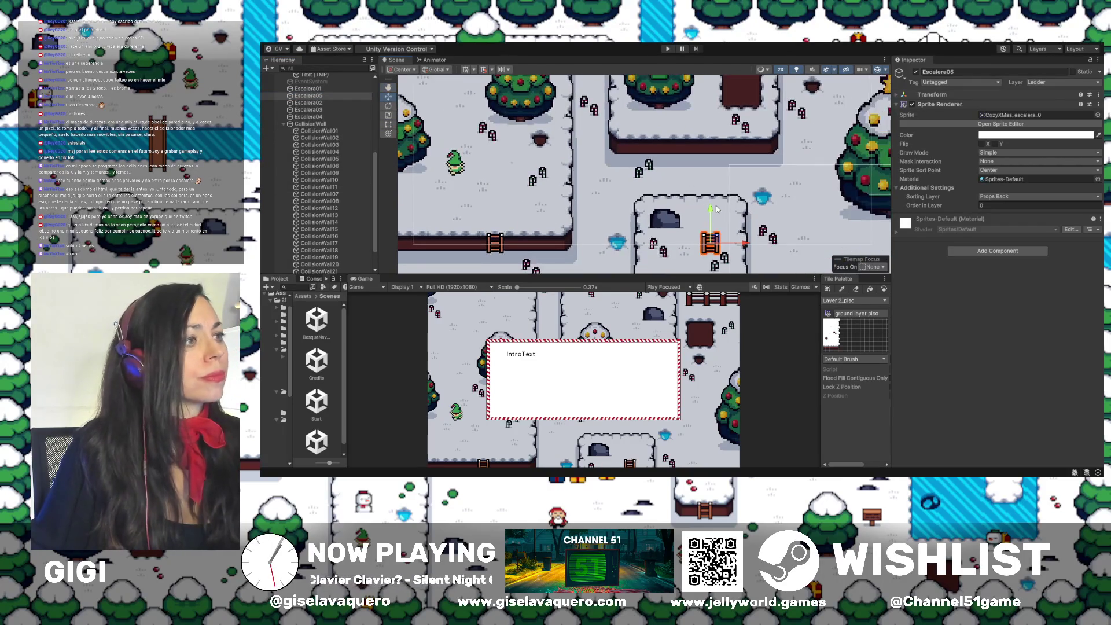
drag(712, 207, 688, 115)
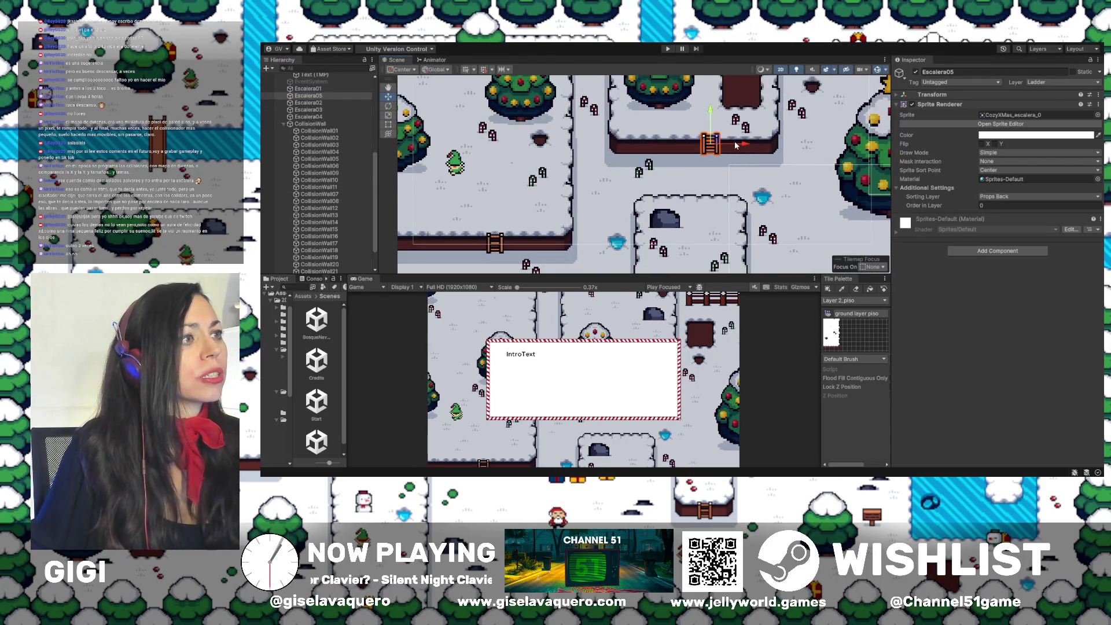
drag(735, 145, 703, 116)
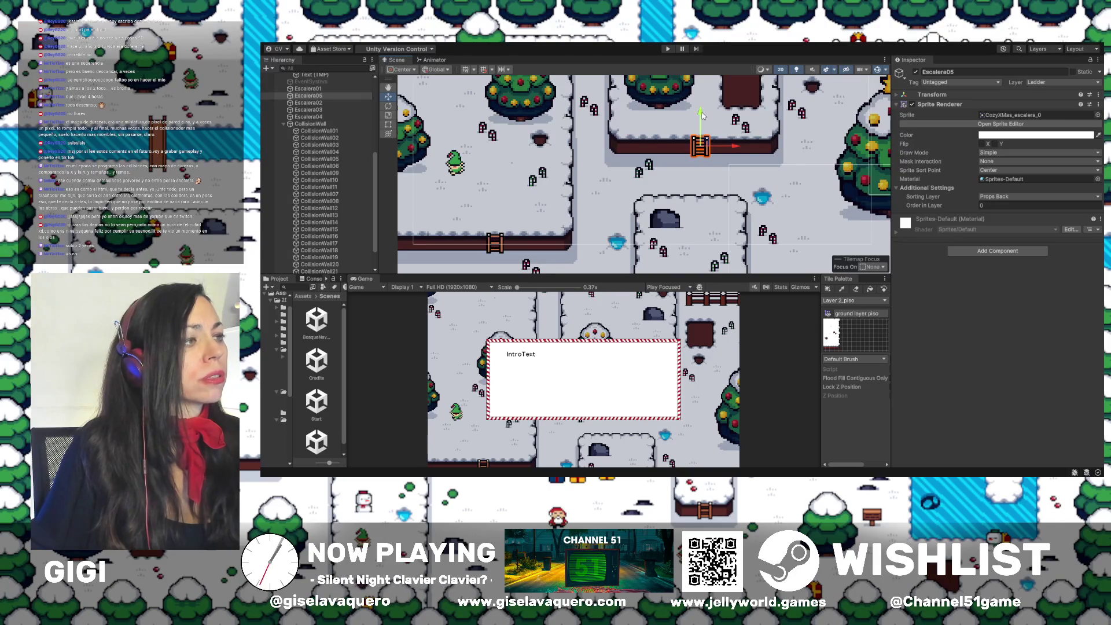
scroll(702, 115, down, 5)
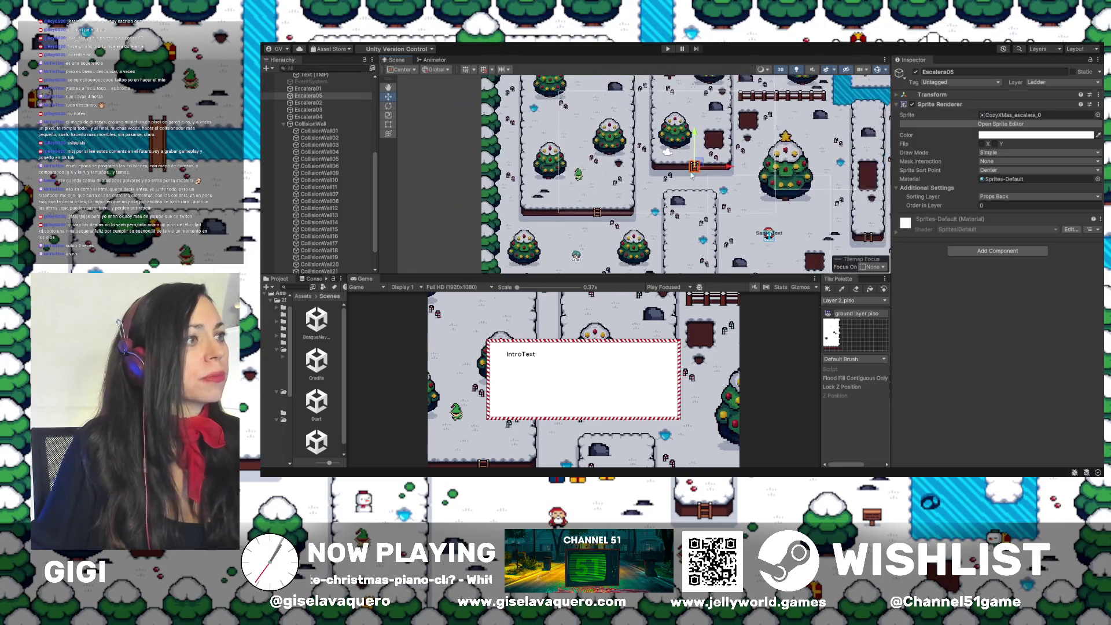
mouse_move(728, 168)
mouse_down()
mouse_move(731, 145)
mouse_move(735, 174)
mouse_move(585, 191)
mouse_move(551, 206)
mouse_move(642, 242)
mouse_up()
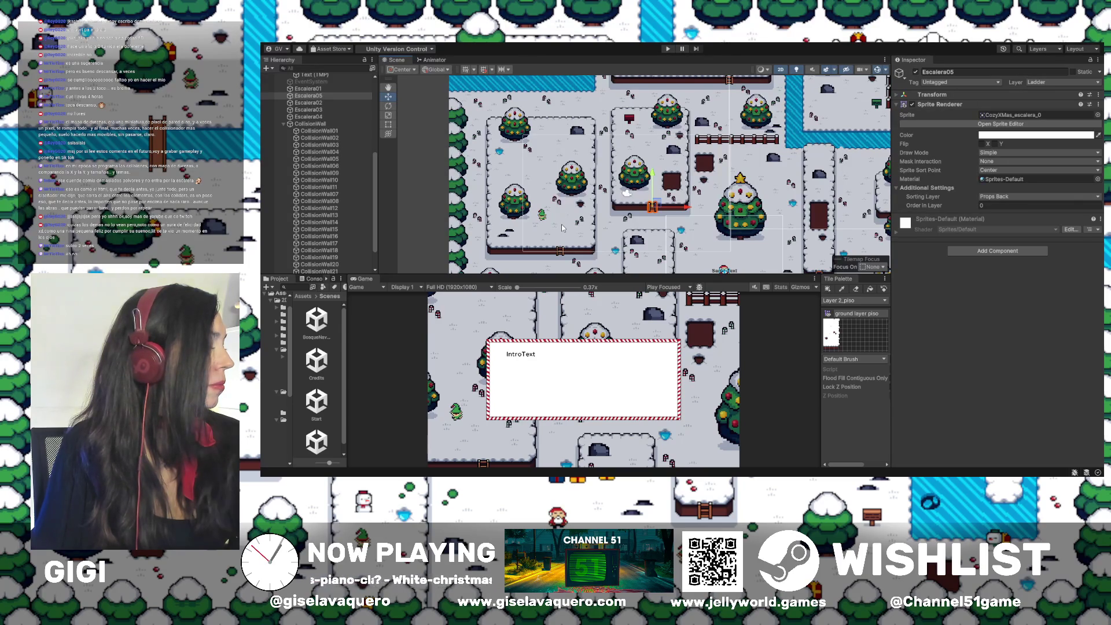
mouse_move(694, 198)
mouse_down()
mouse_move(742, 182)
mouse_move(559, 176)
mouse_move(596, 152)
mouse_move(711, 151)
mouse_up()
scroll(581, 215, up, 5)
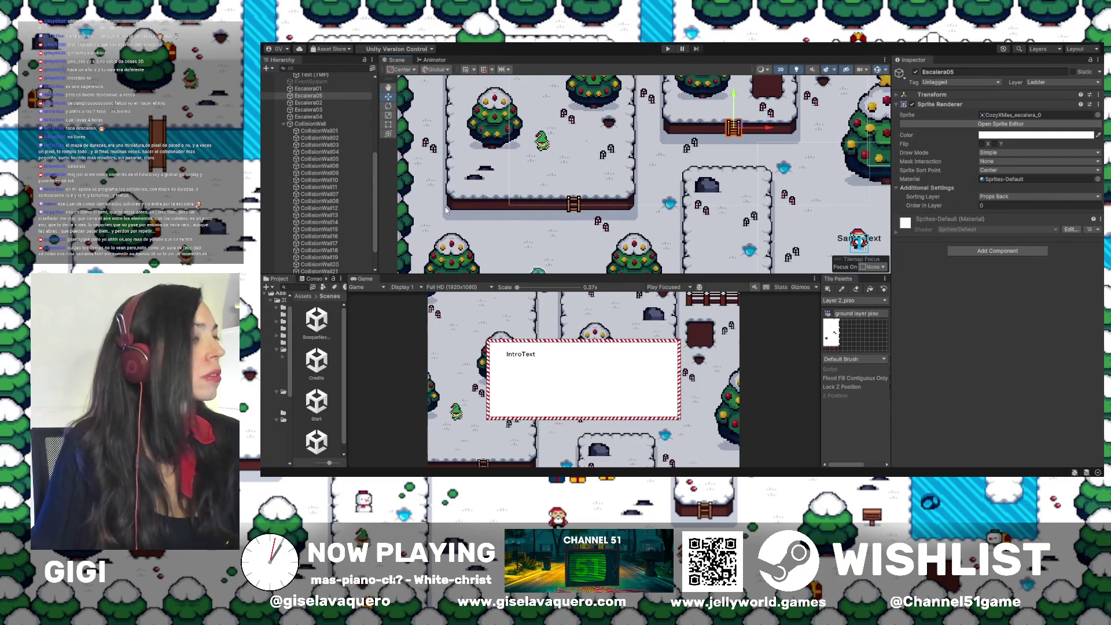
drag(527, 214, 572, 219)
scroll(372, 171, down, 3)
click(324, 264)
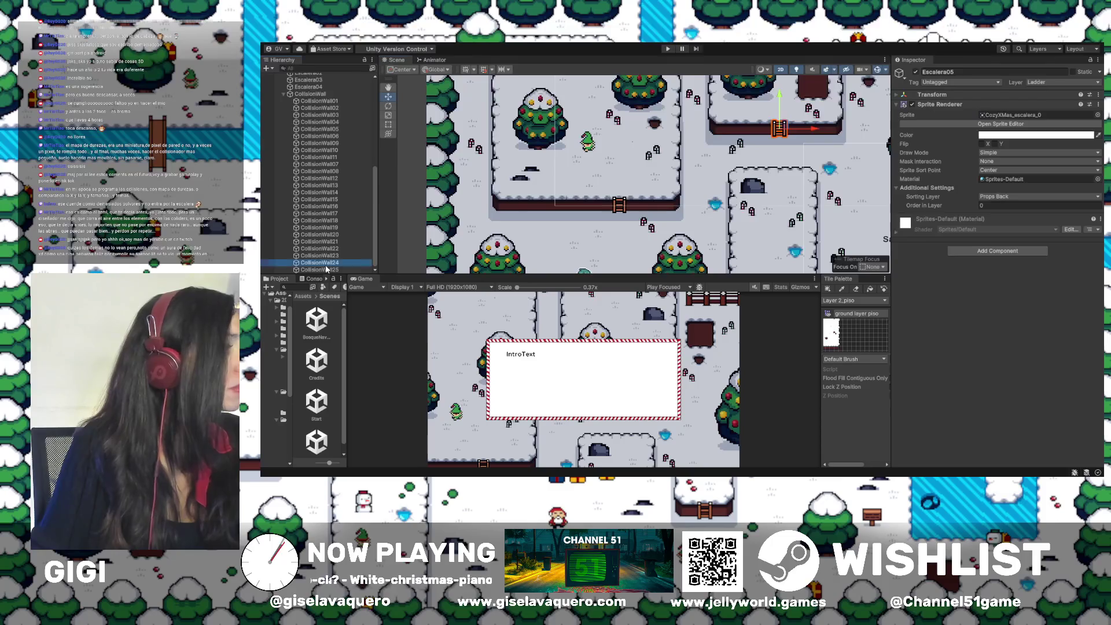
Frame CollisionWall24 and select the whole range CollisionWall01 through CollisionWall25
click(324, 269)
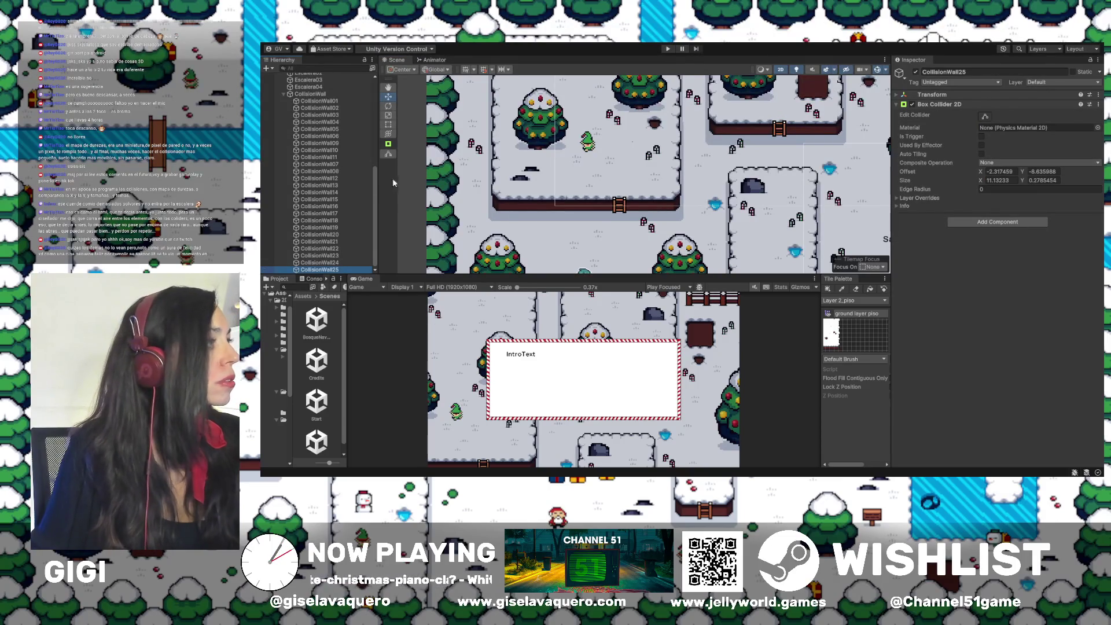
click(319, 101)
click(315, 108)
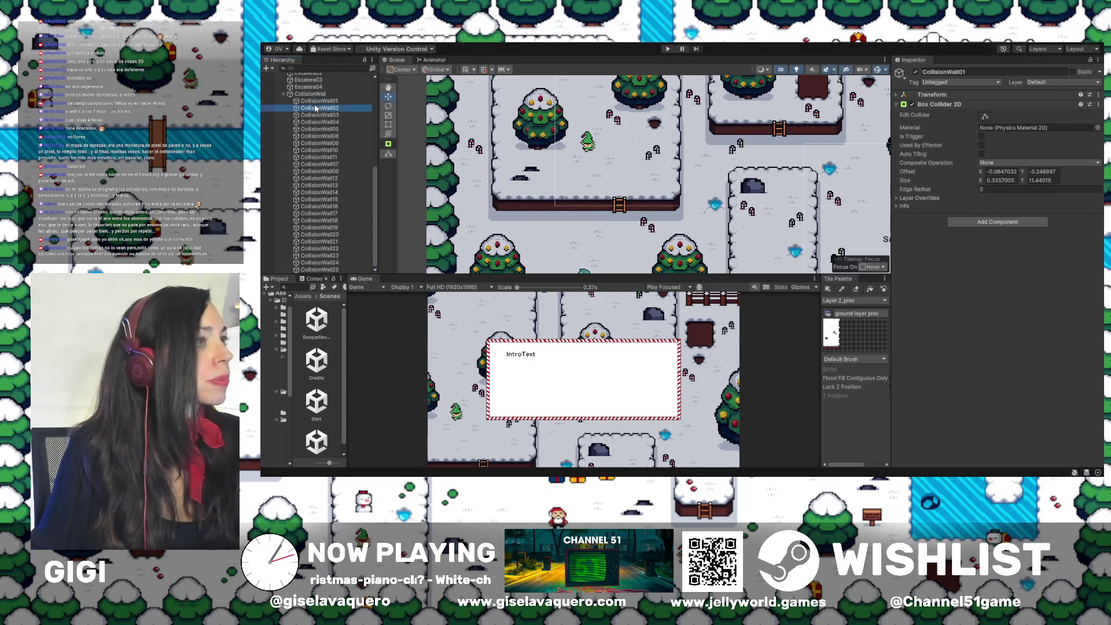
double_click(313, 263)
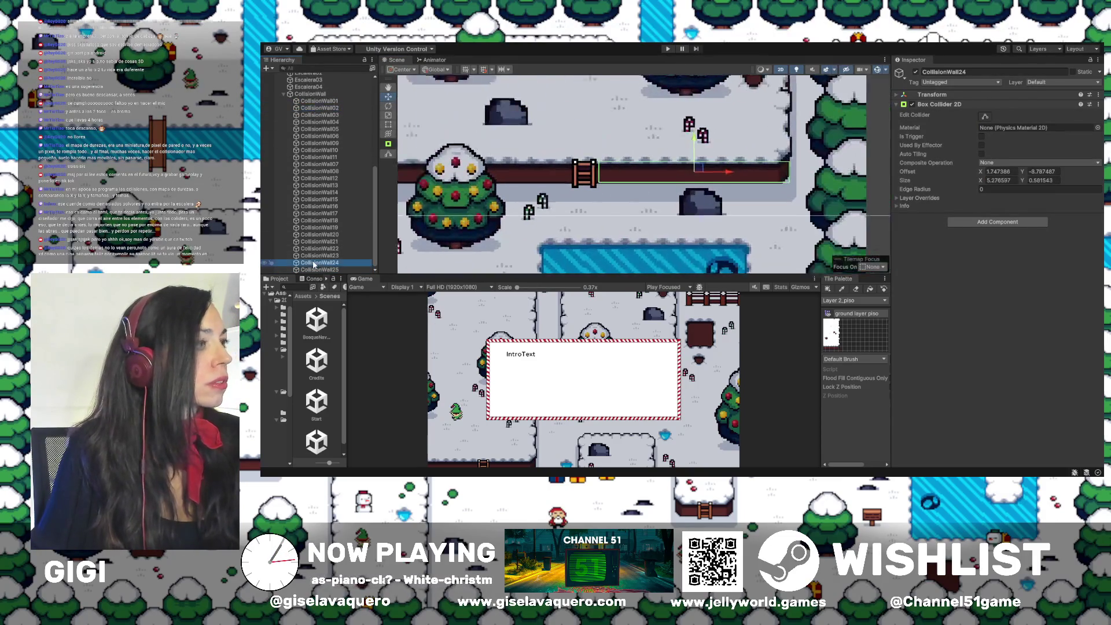
scroll(618, 127, left, 10)
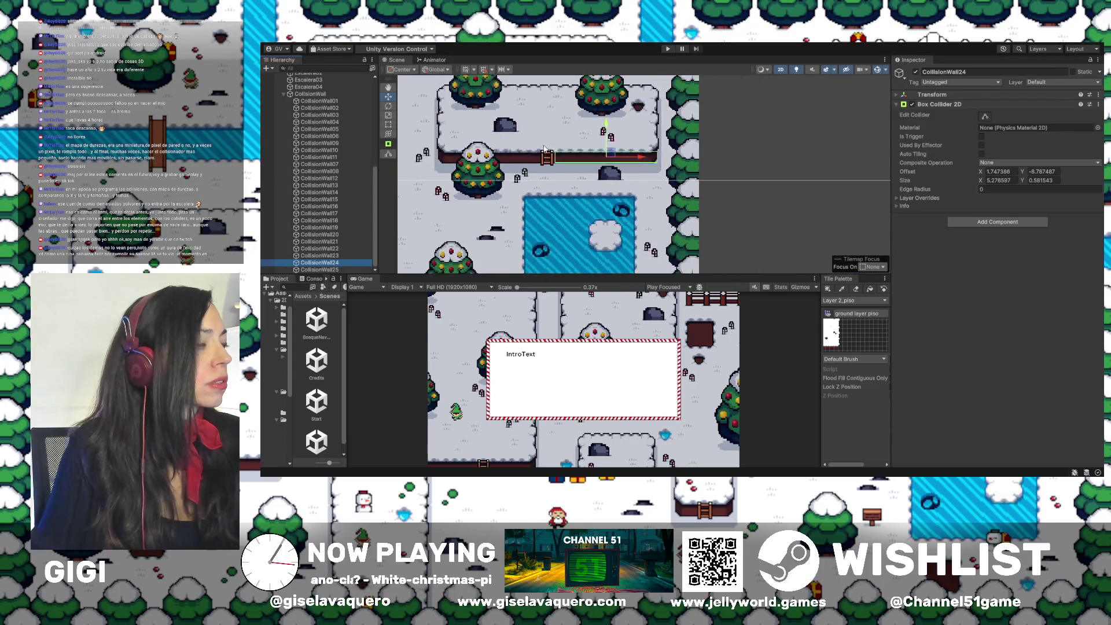
scroll(642, 170, down, 6)
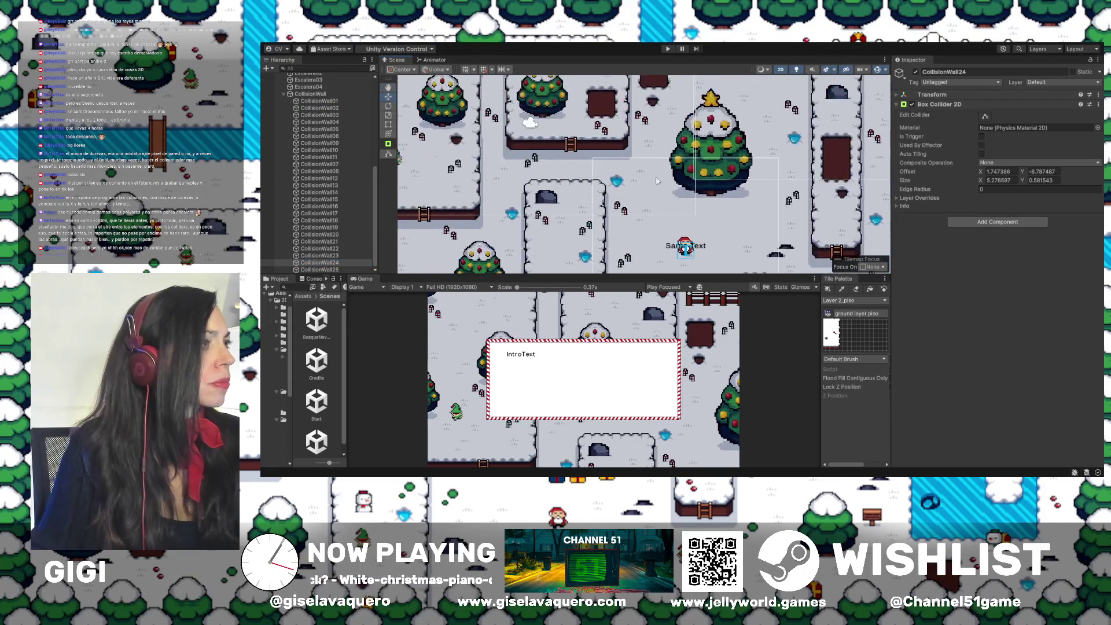
scroll(633, 182, down, 1)
click(319, 101)
shift+click(323, 270)
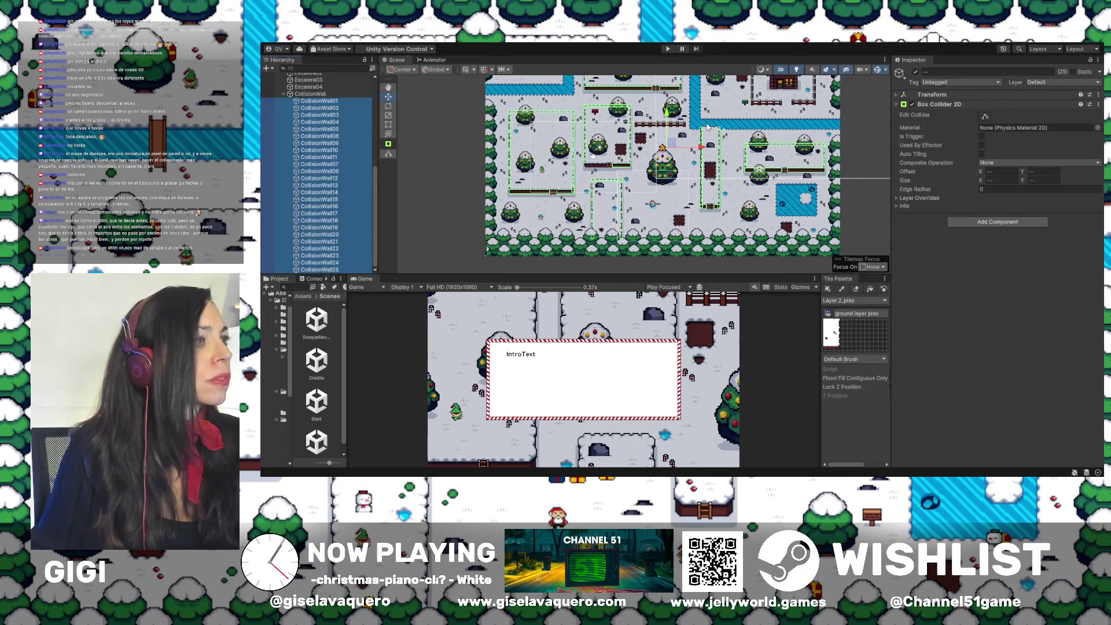
scroll(654, 91, up, 4)
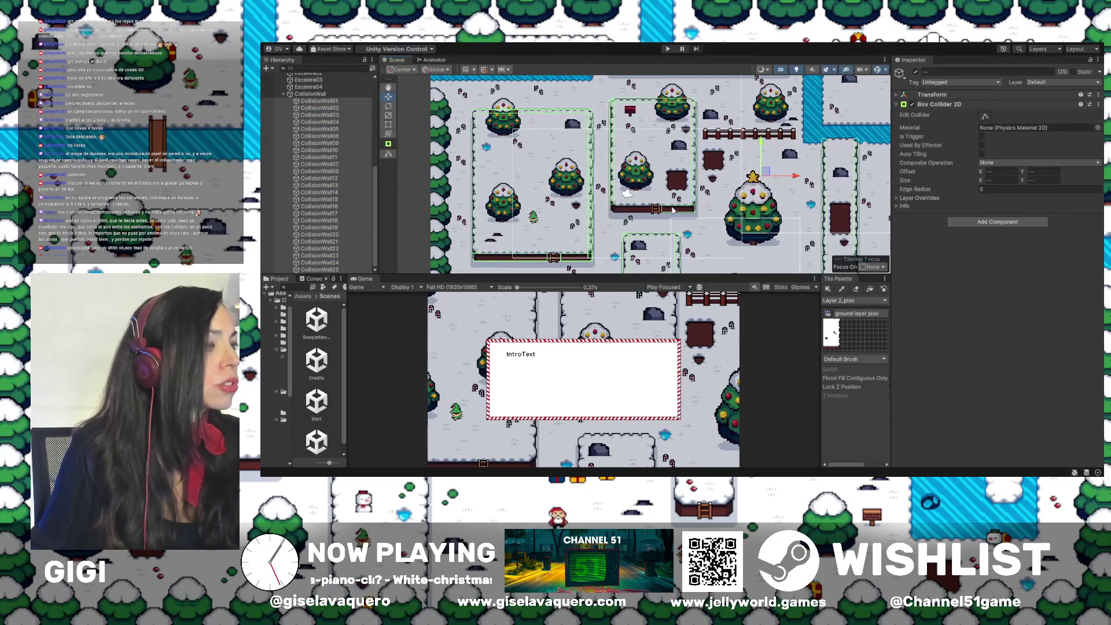
Step through the walls up to CollisionWall14 and duplicate it with Ctrl+D
click(323, 224)
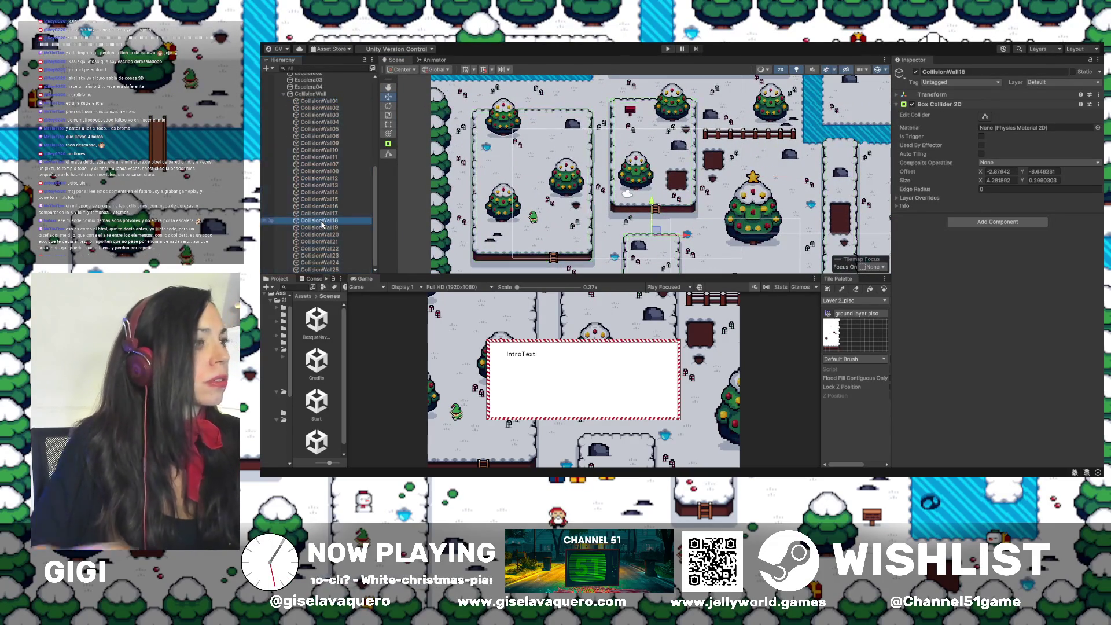
key(Down)
key(Down)
key(Down)
key(Down)
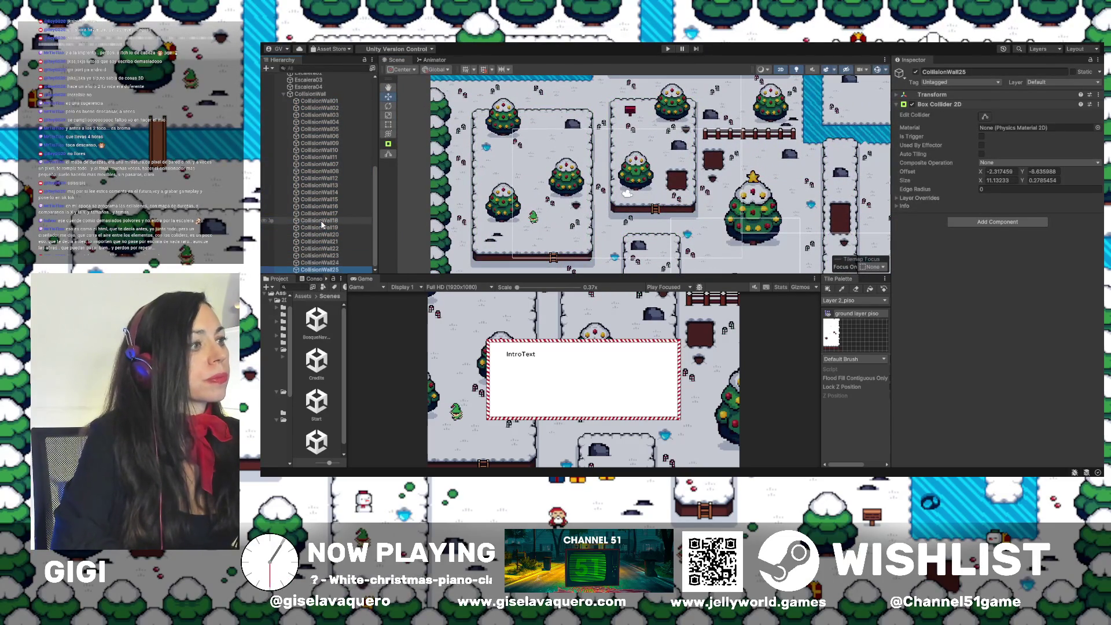
key(Up)
key(Up)
key(Up)
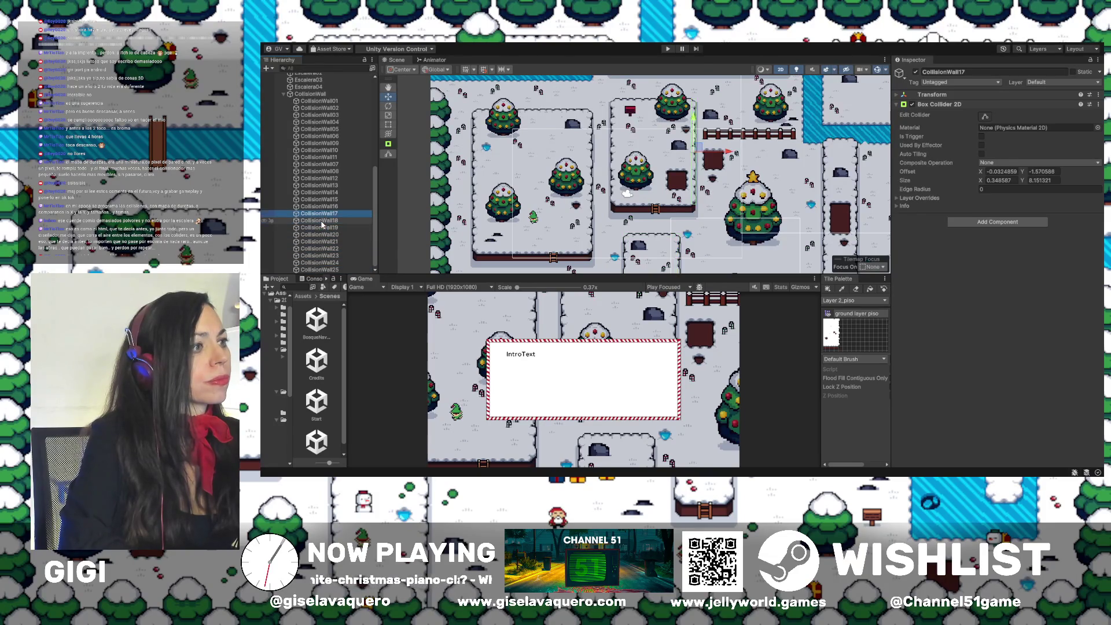
key(Up)
key(Up)
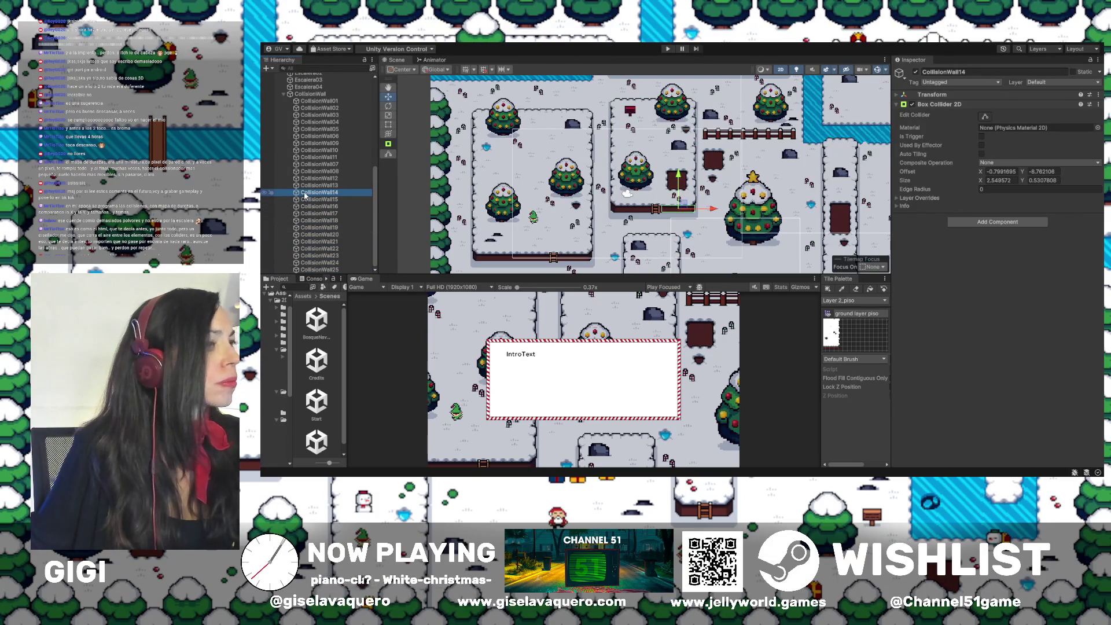
key(ctrl+d)
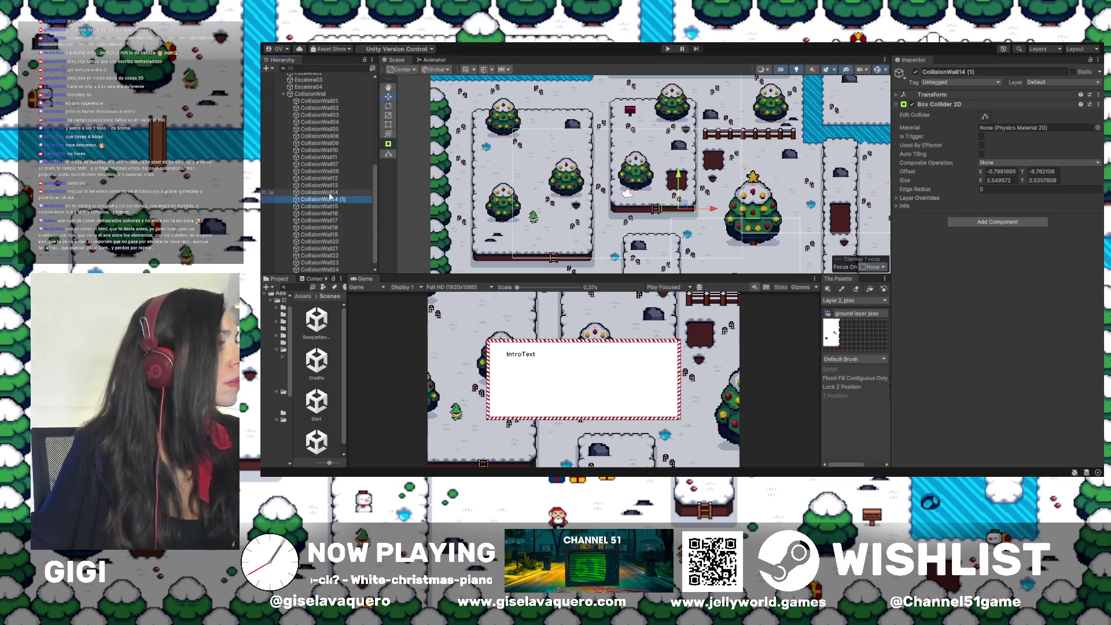
Rename the duplicated wall to CollisionWall25
click(338, 199)
drag(334, 199, 354, 199)
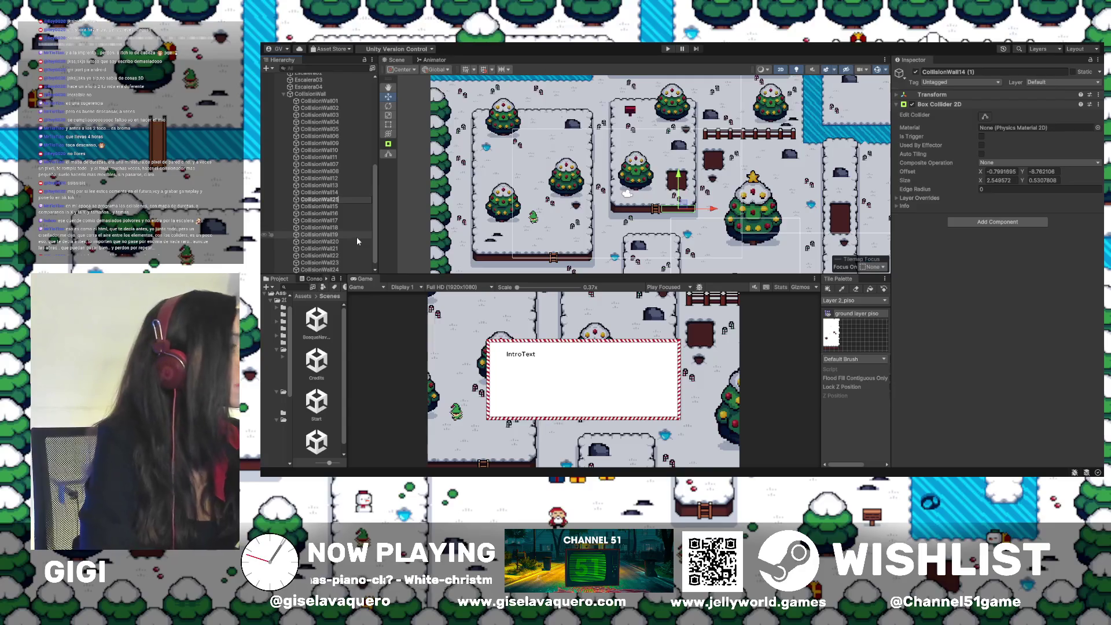
text(25)
key(Return)
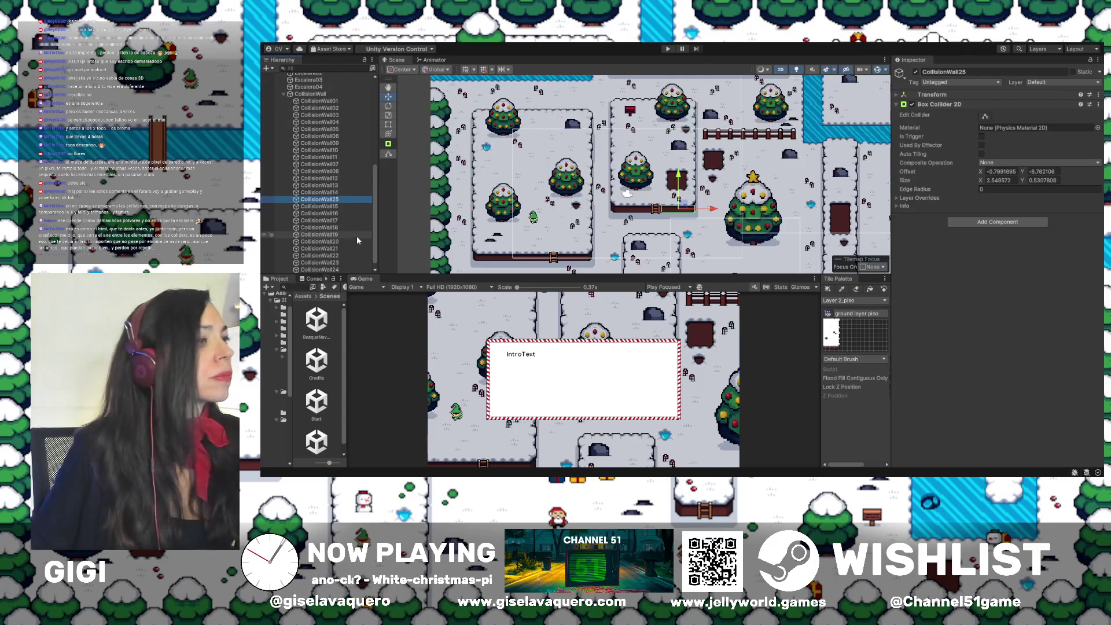
Shift CollisionWall25 left and resize its collider to about 2.82 units along the ledge
drag(715, 208, 635, 206)
scroll(666, 214, up, 5)
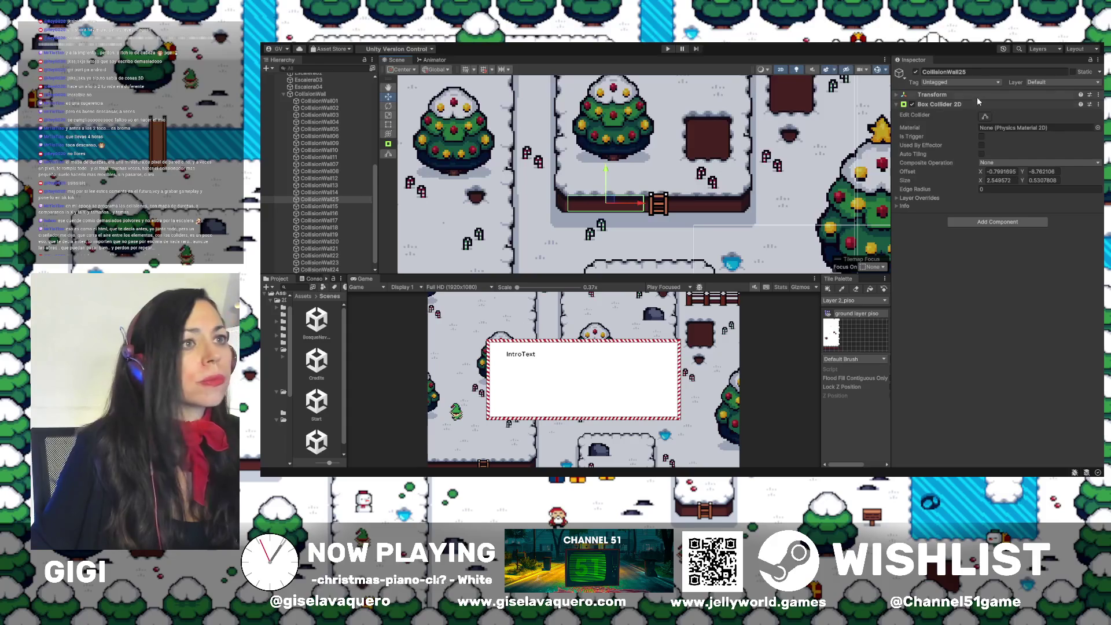
click(986, 116)
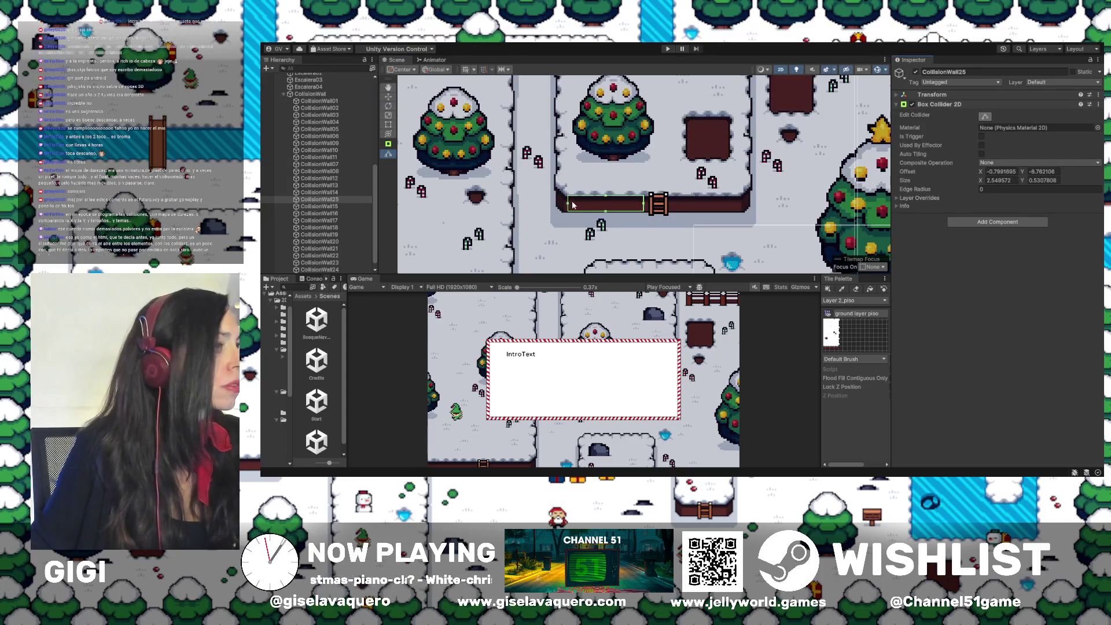
drag(568, 206, 560, 206)
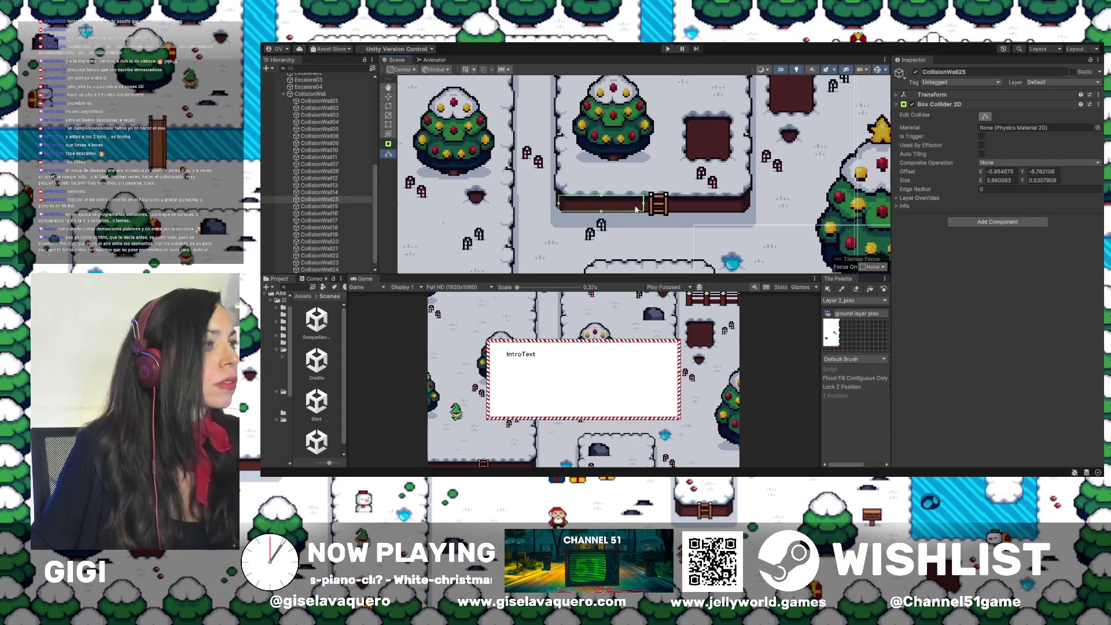
drag(645, 205, 641, 206)
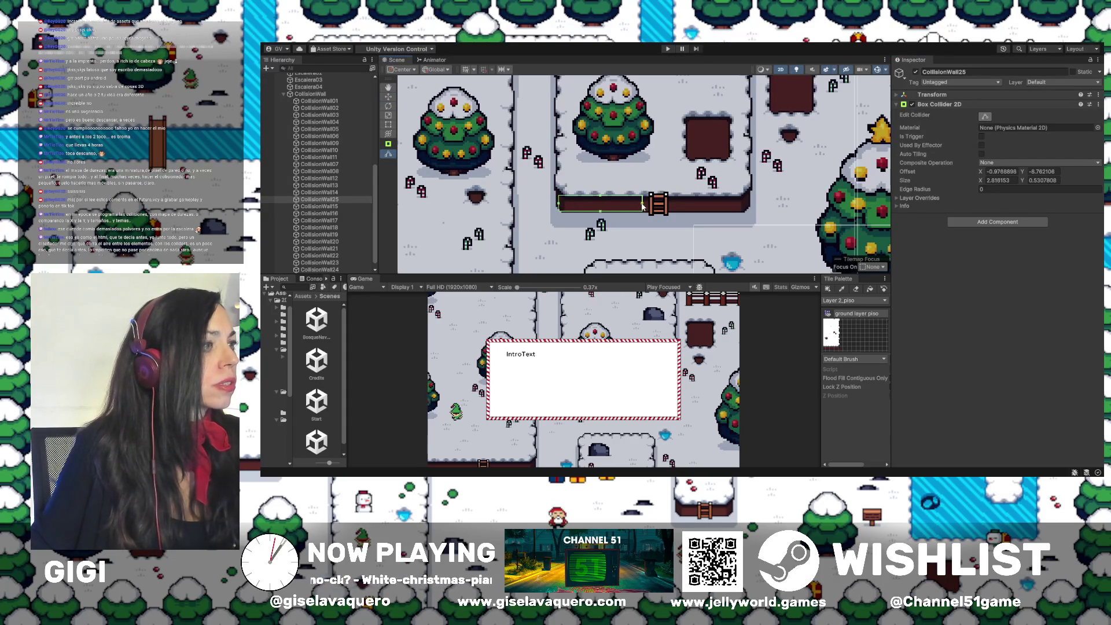
click(319, 101)
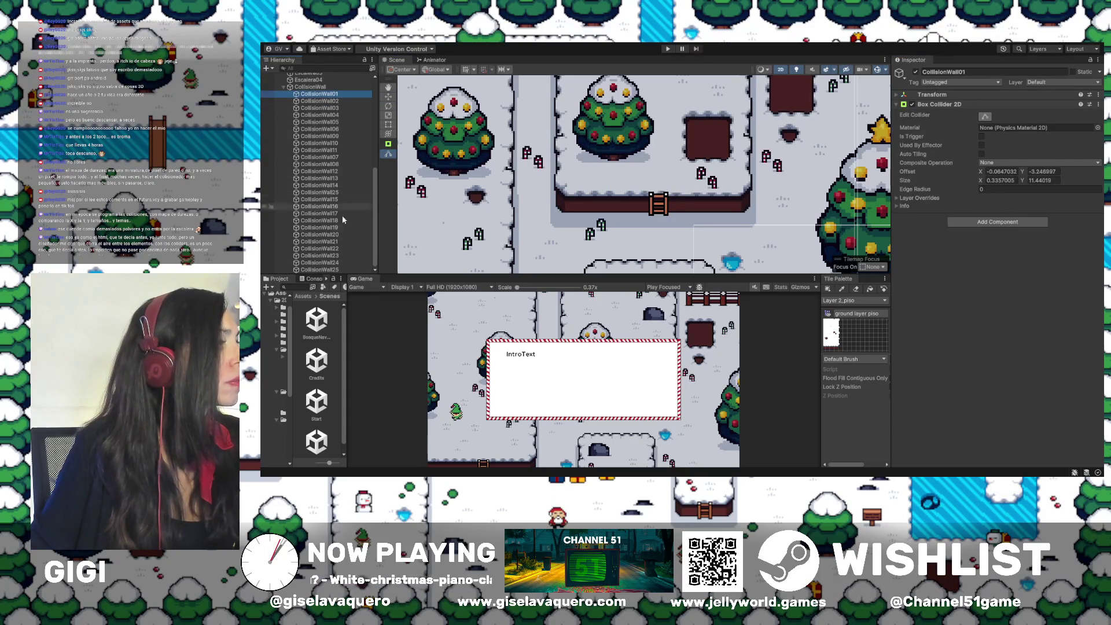
shift+click(320, 269)
key(f)
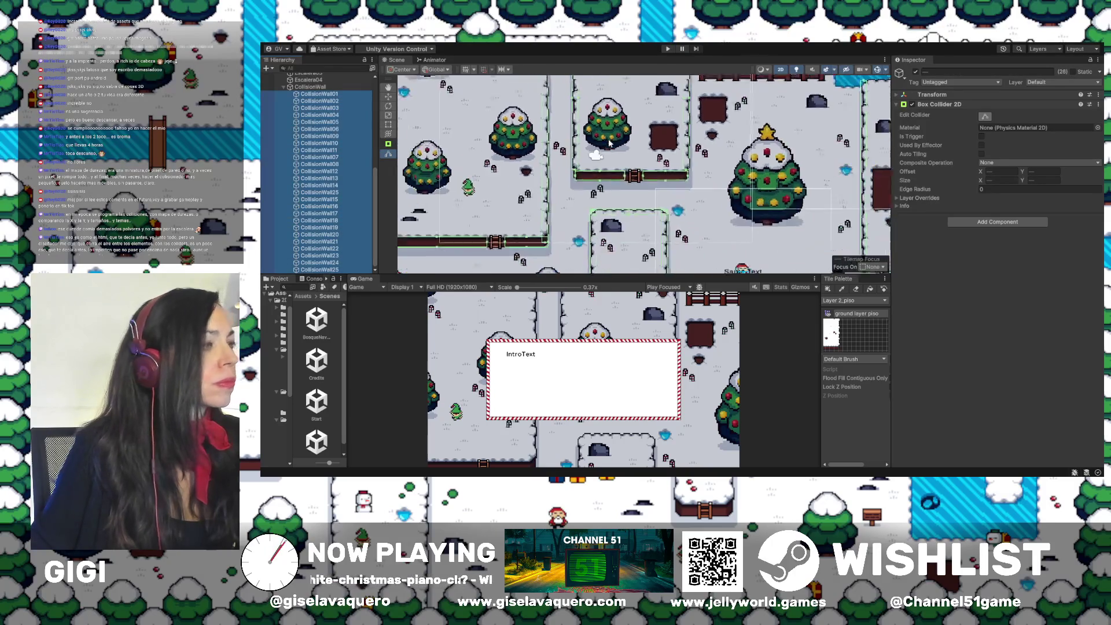
scroll(621, 162, down, 3)
scroll(585, 129, down, 3)
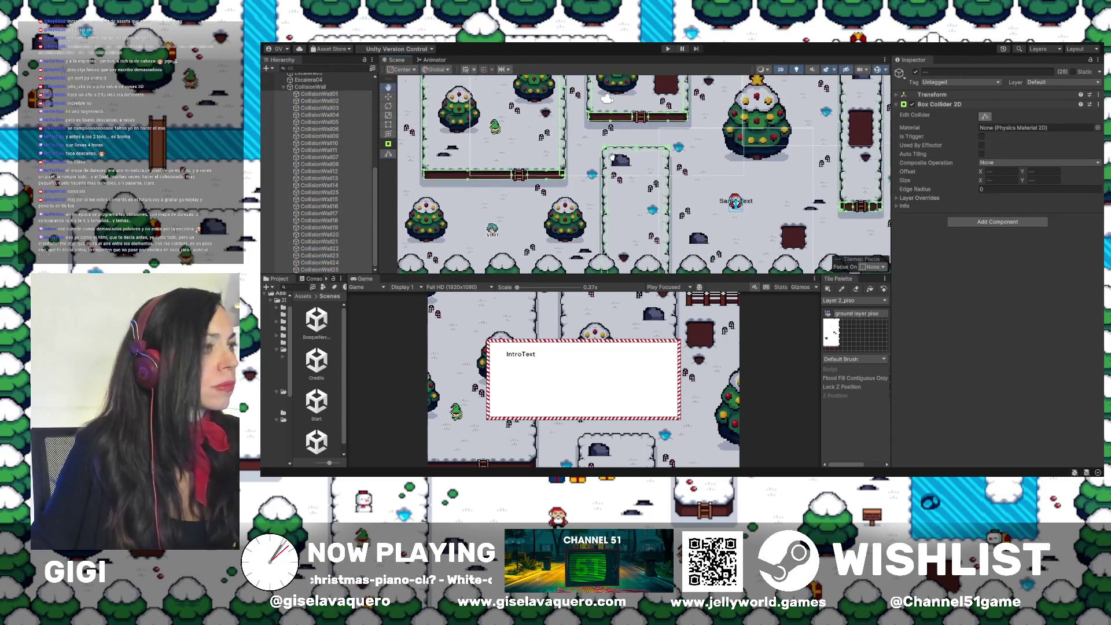
scroll(586, 130, right, 3)
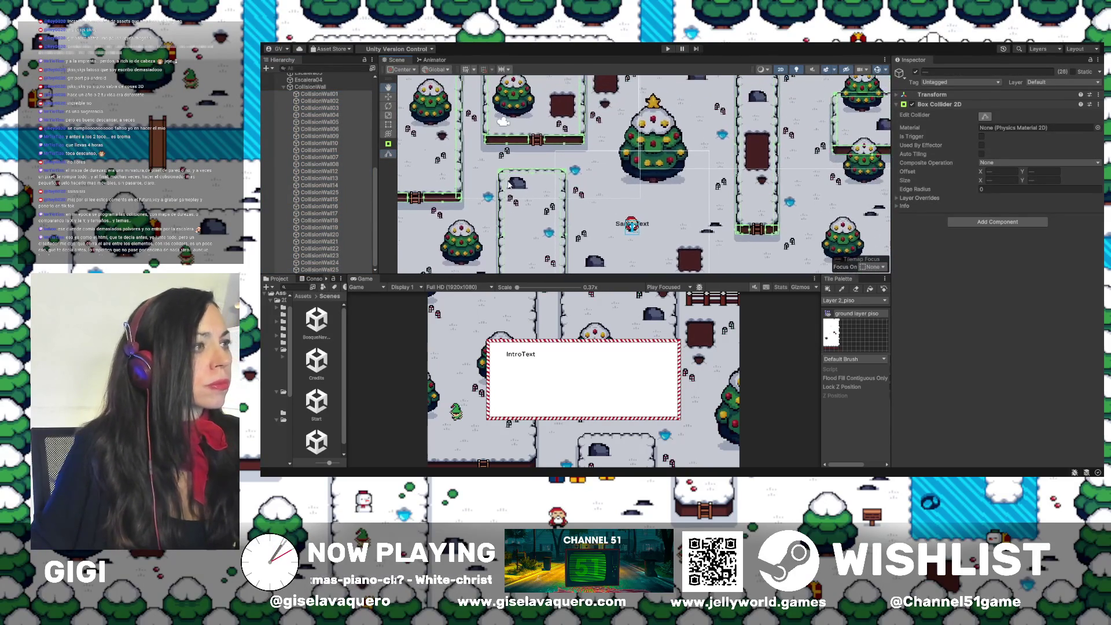
scroll(621, 188, right, 3)
scroll(621, 187, right, 3)
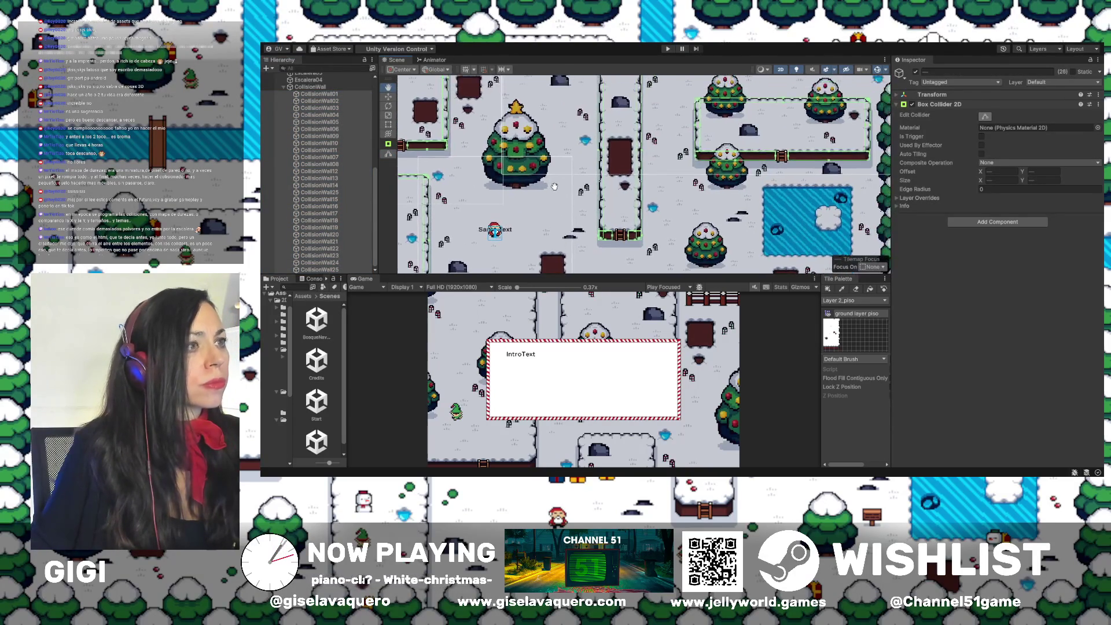
scroll(769, 184, up, 2)
scroll(770, 184, up, 3)
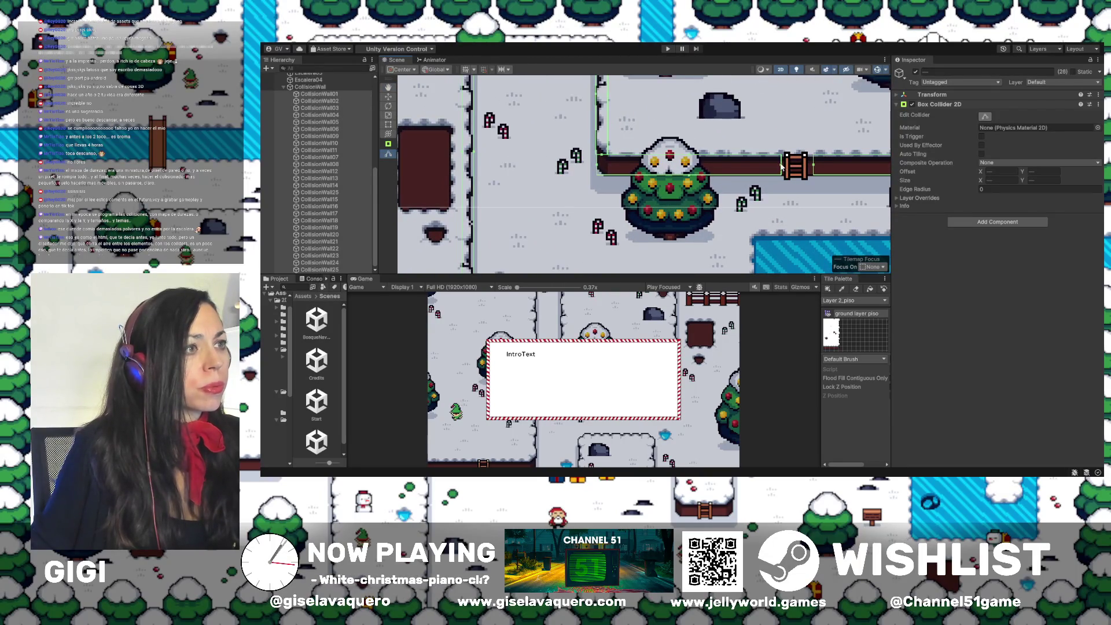
scroll(774, 168, down, 5)
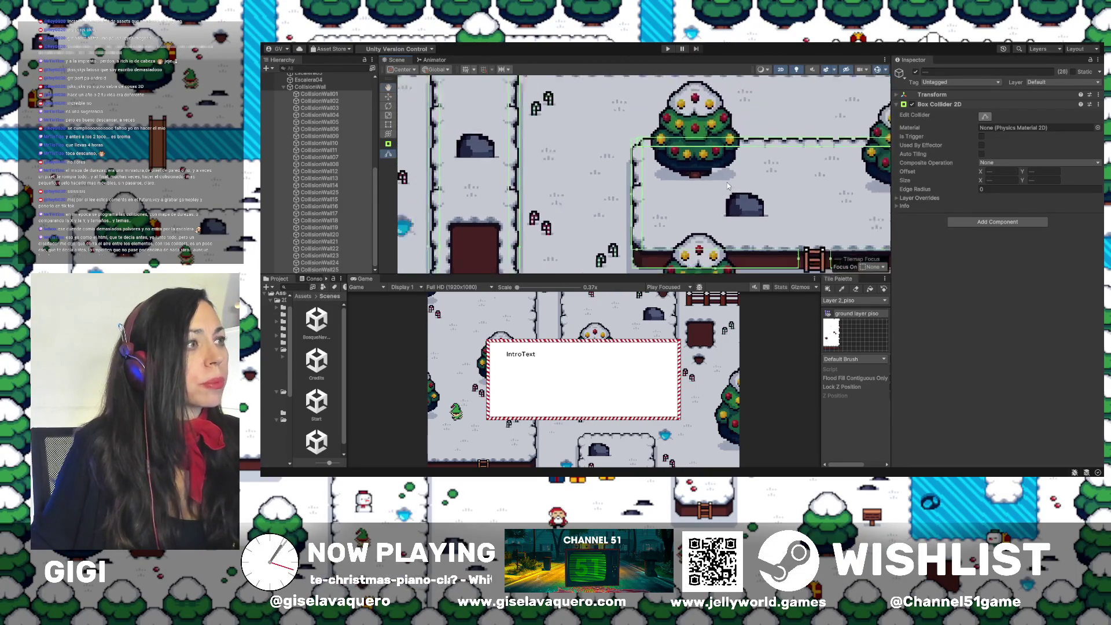
scroll(763, 191, left, 4)
scroll(763, 191, up, 2)
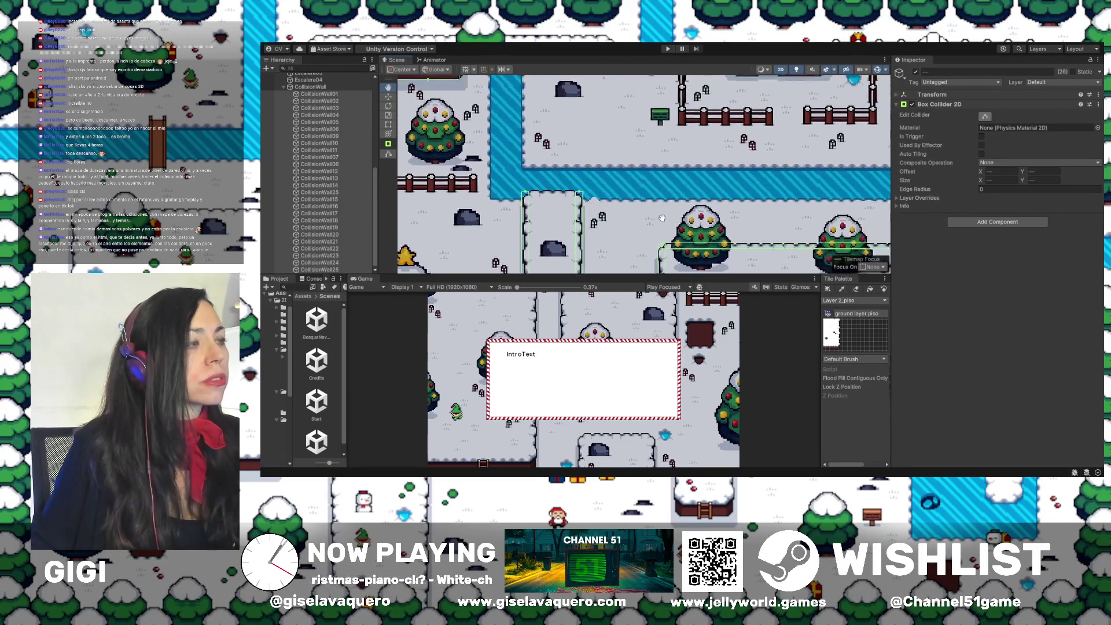
scroll(611, 159, up, 5)
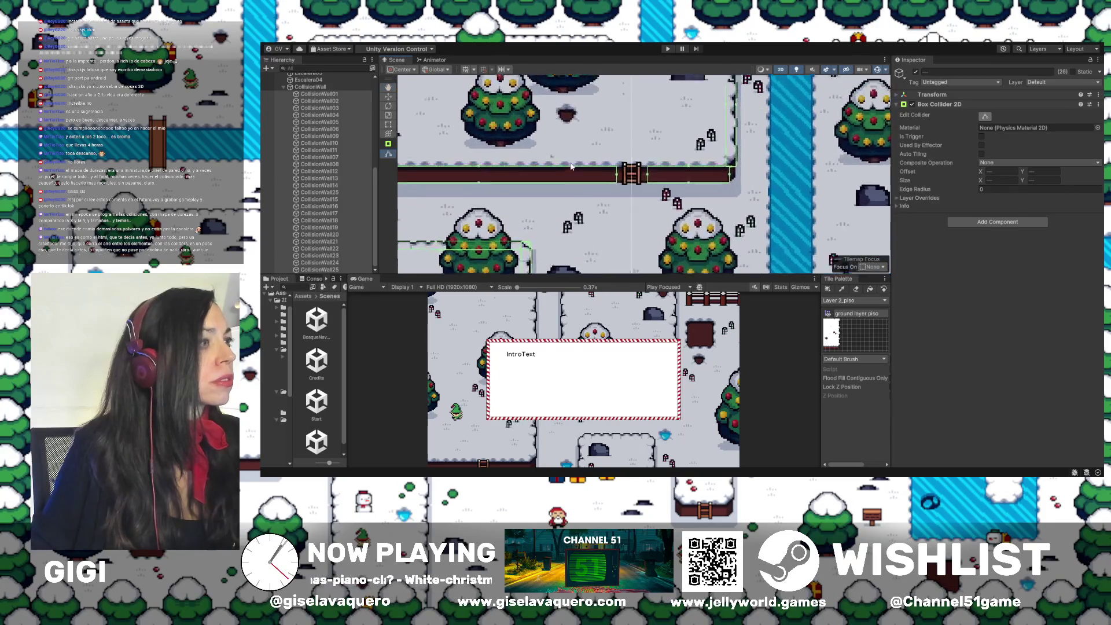
scroll(639, 188, down, 5)
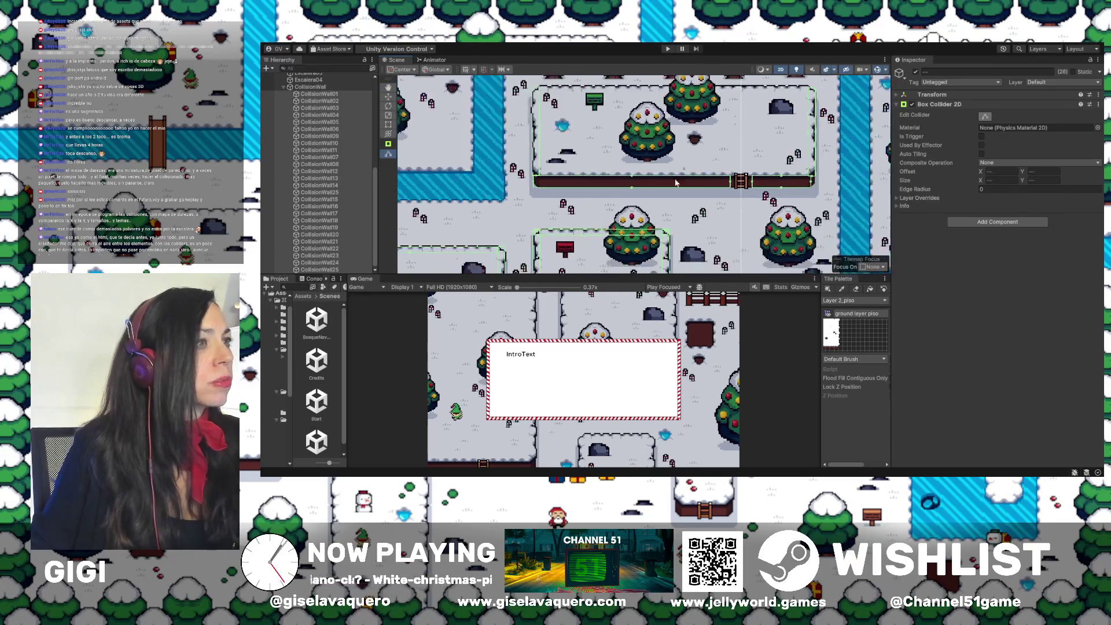
scroll(670, 128, down, 5)
scroll(670, 129, right, 3)
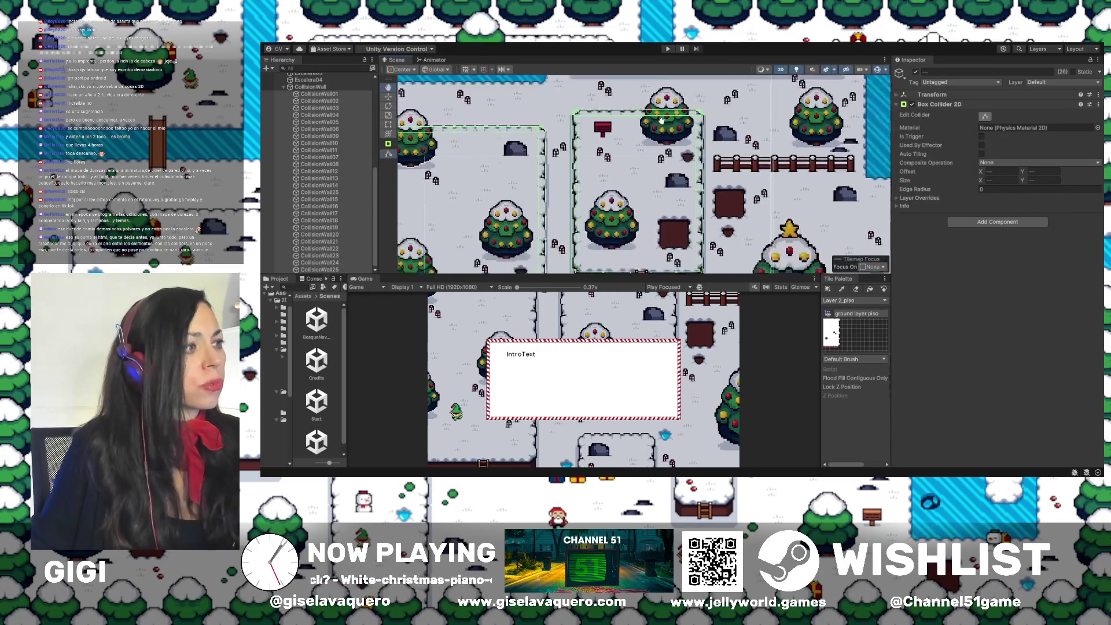
scroll(677, 123, down, 5)
scroll(677, 123, right, 1)
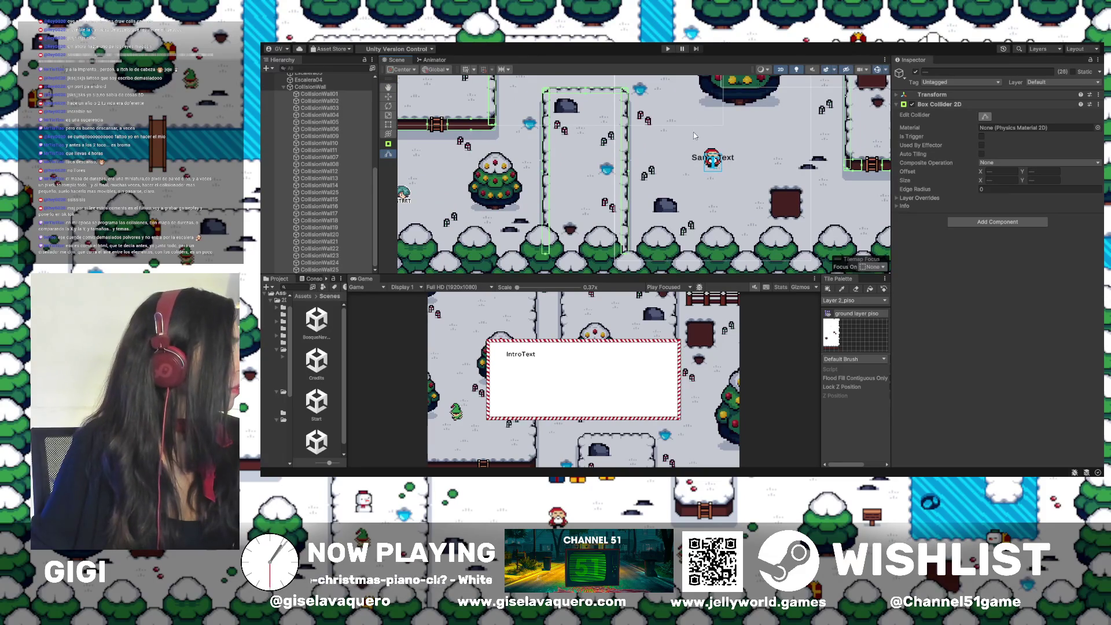
drag(714, 127, 804, 175)
scroll(595, 166, up, 5)
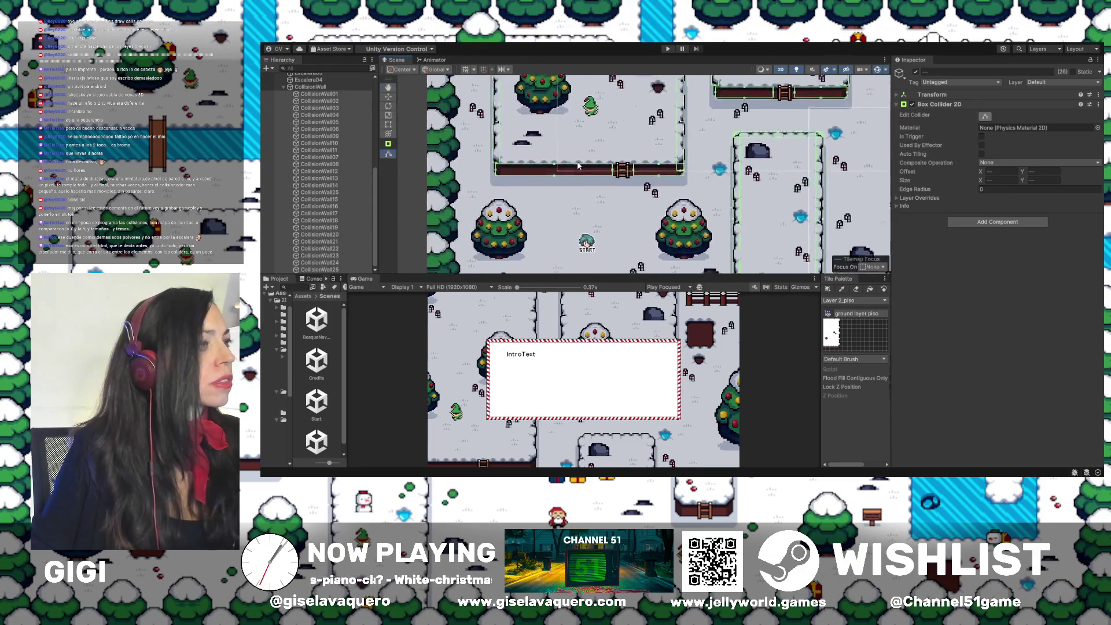
scroll(597, 170, up, 3)
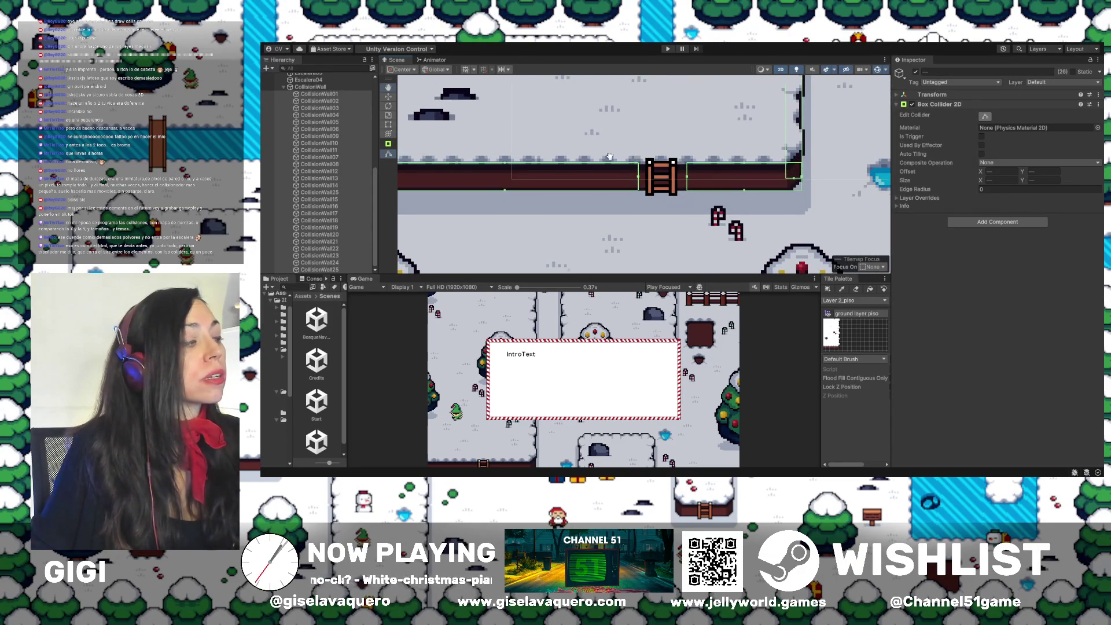
scroll(613, 159, left, 6)
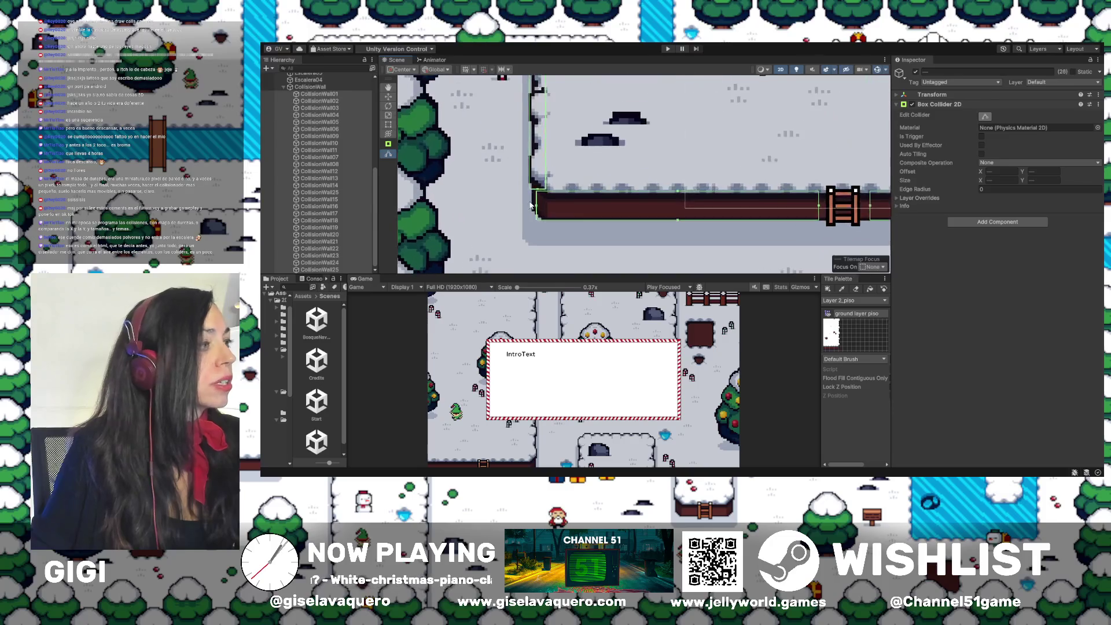
scroll(530, 205, up, 1)
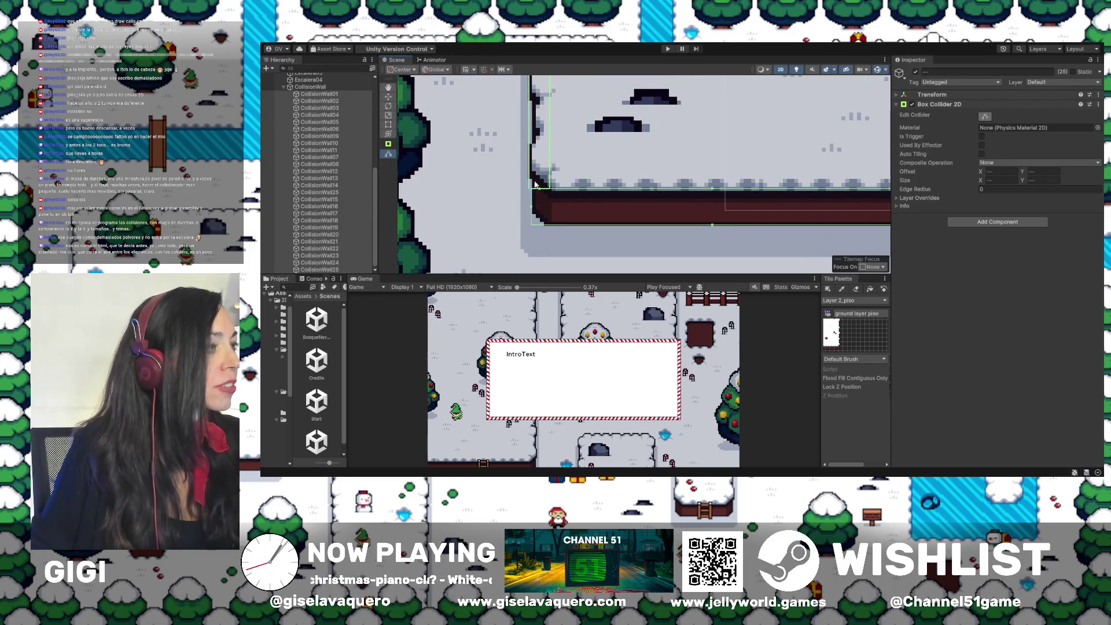
scroll(532, 197, up, 4)
scroll(584, 188, down, 3)
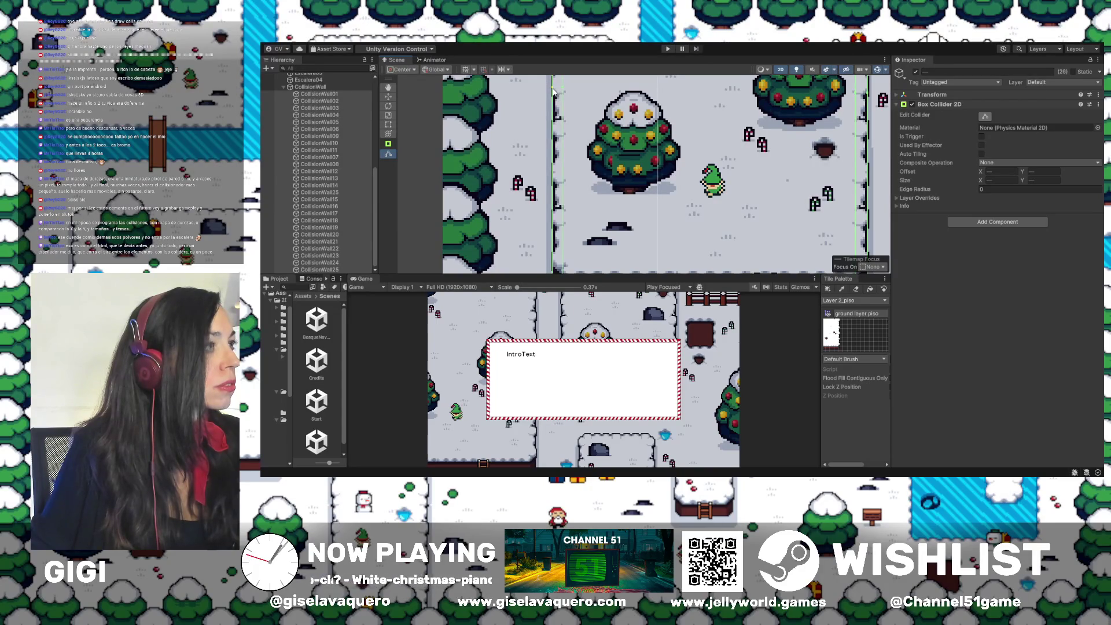
scroll(573, 93, down, 3)
scroll(581, 93, right, 3)
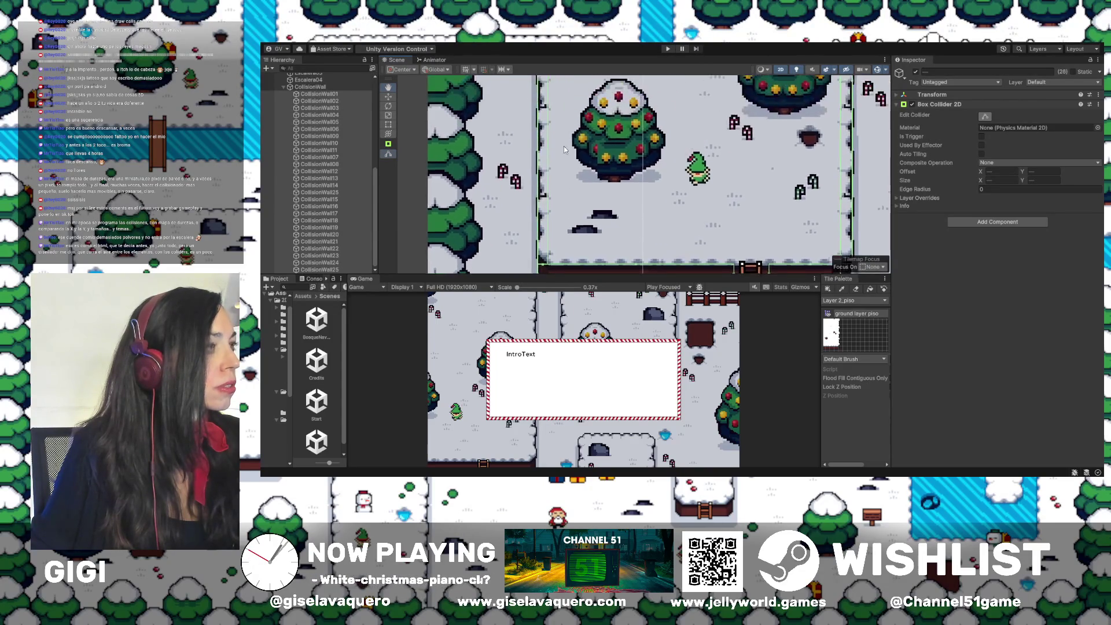
scroll(651, 165, right, 2)
scroll(701, 243, up, 4)
scroll(702, 243, up, 2)
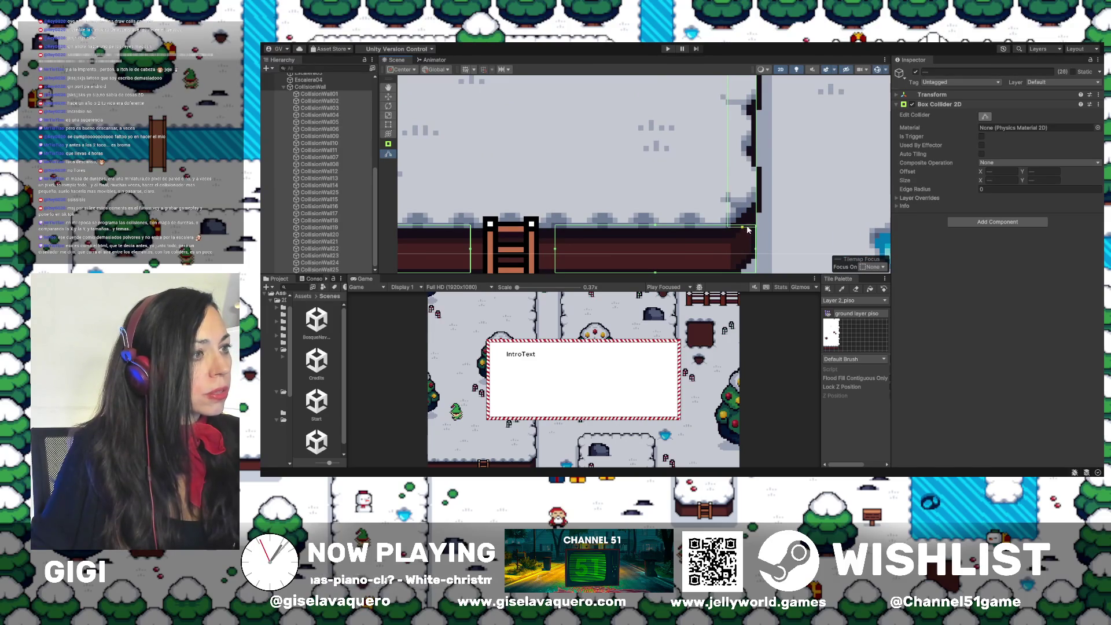
scroll(727, 187, down, 1)
scroll(728, 191, up, 2)
scroll(724, 185, up, 10)
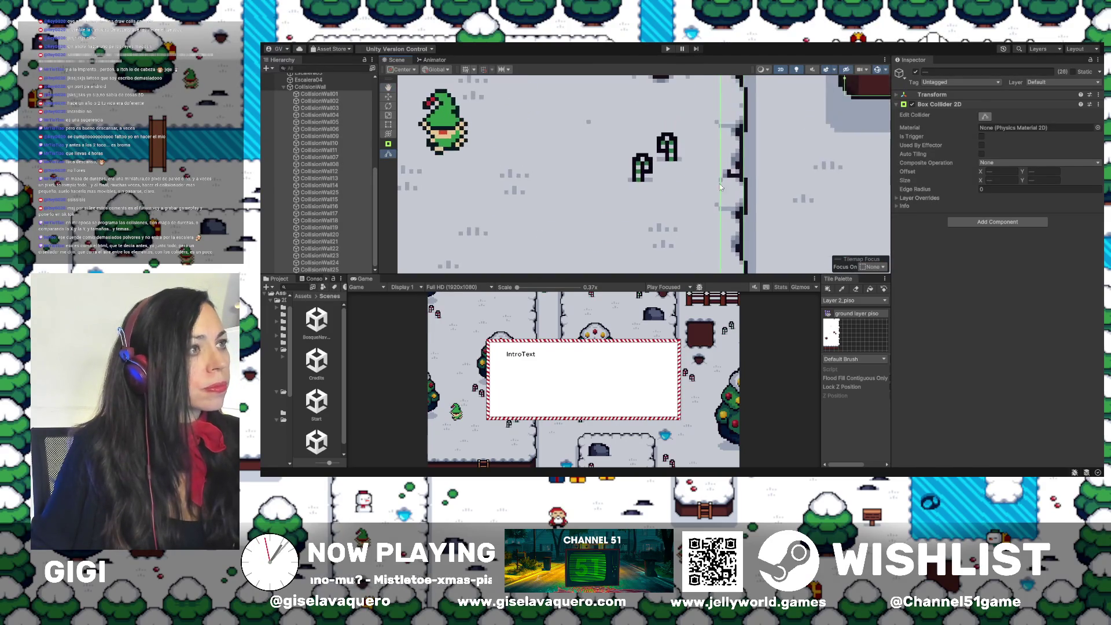
scroll(720, 187, up, 10)
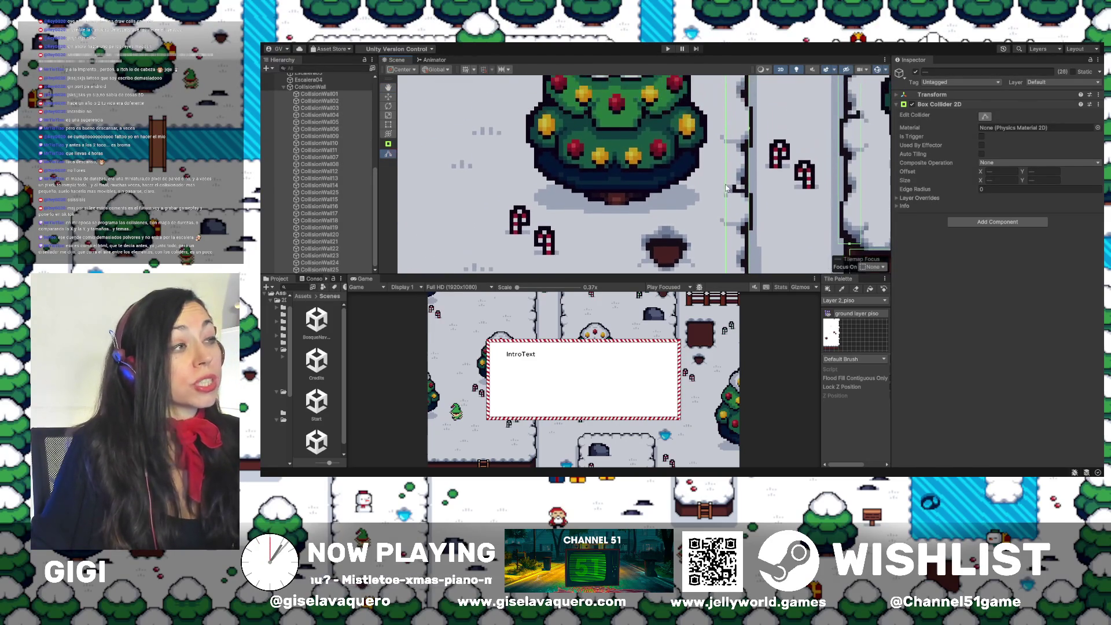
scroll(741, 173, up, 10)
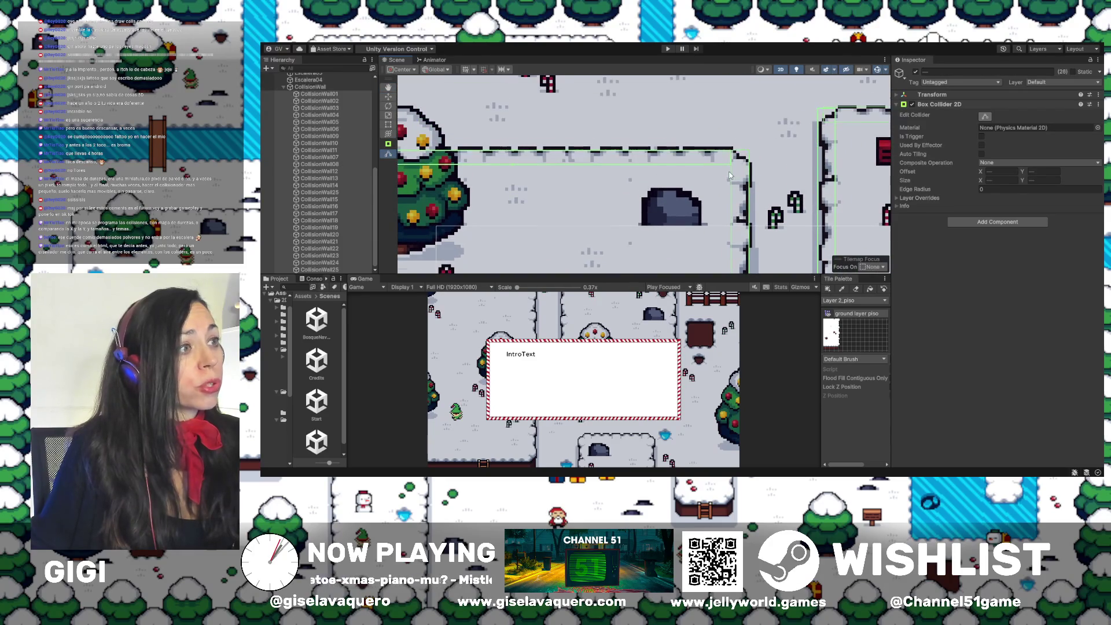
scroll(733, 174, up, 3)
scroll(727, 156, up, 2)
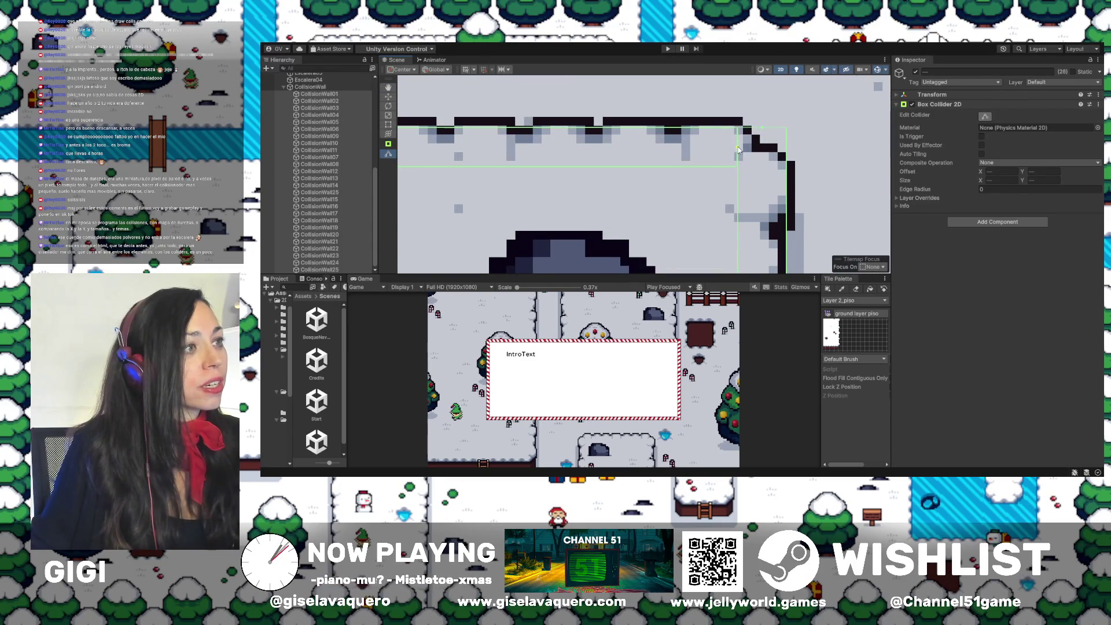
scroll(739, 150, left, 10)
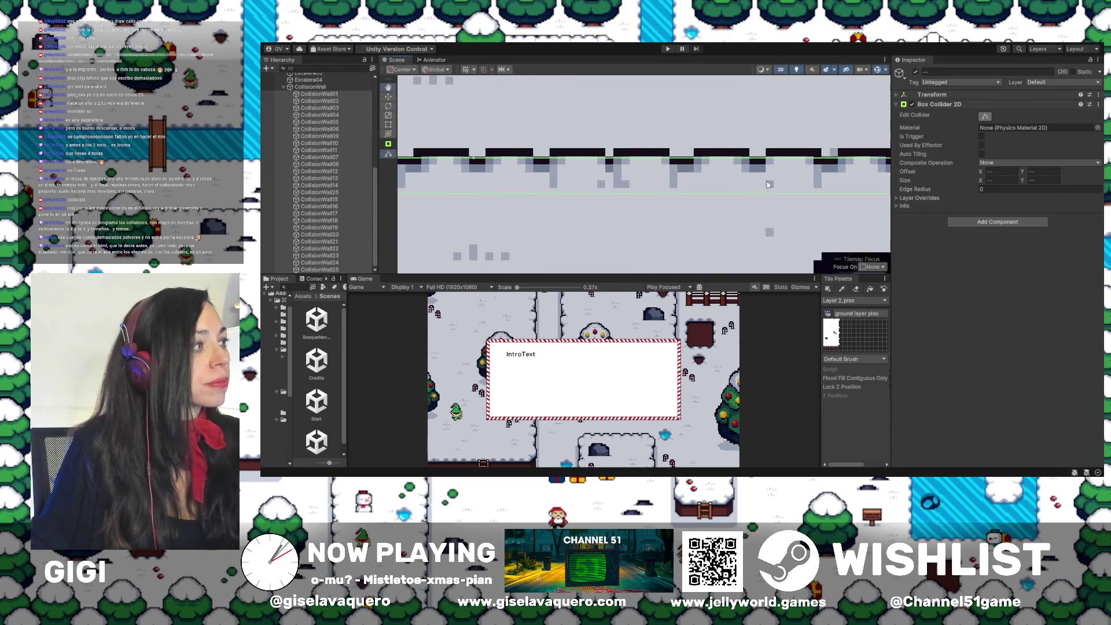
scroll(600, 200, left, 10)
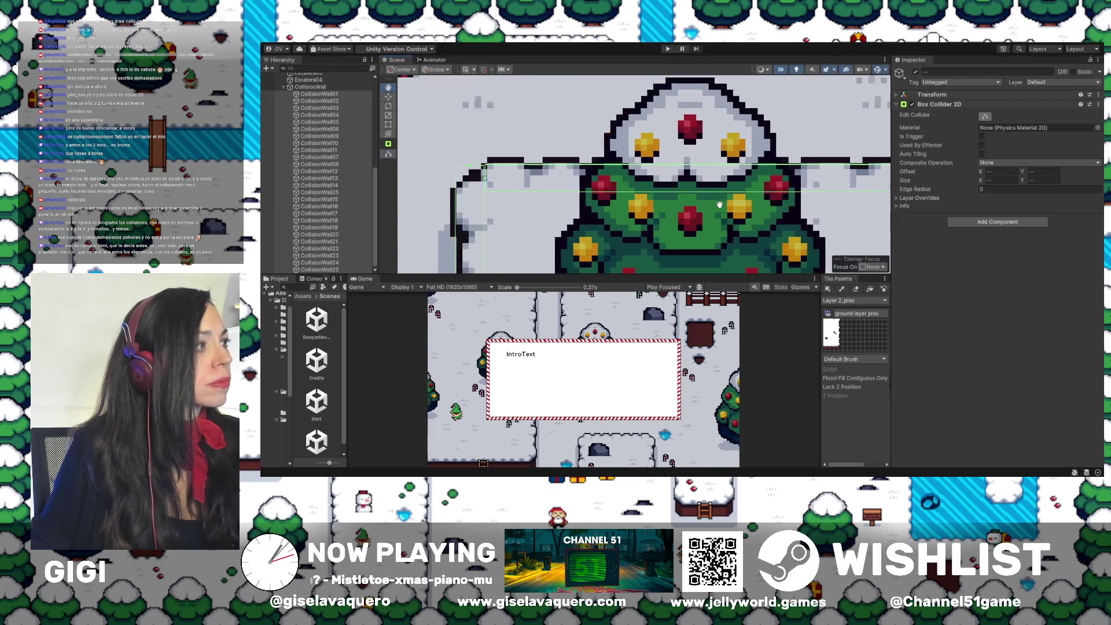
scroll(591, 204, up, 3)
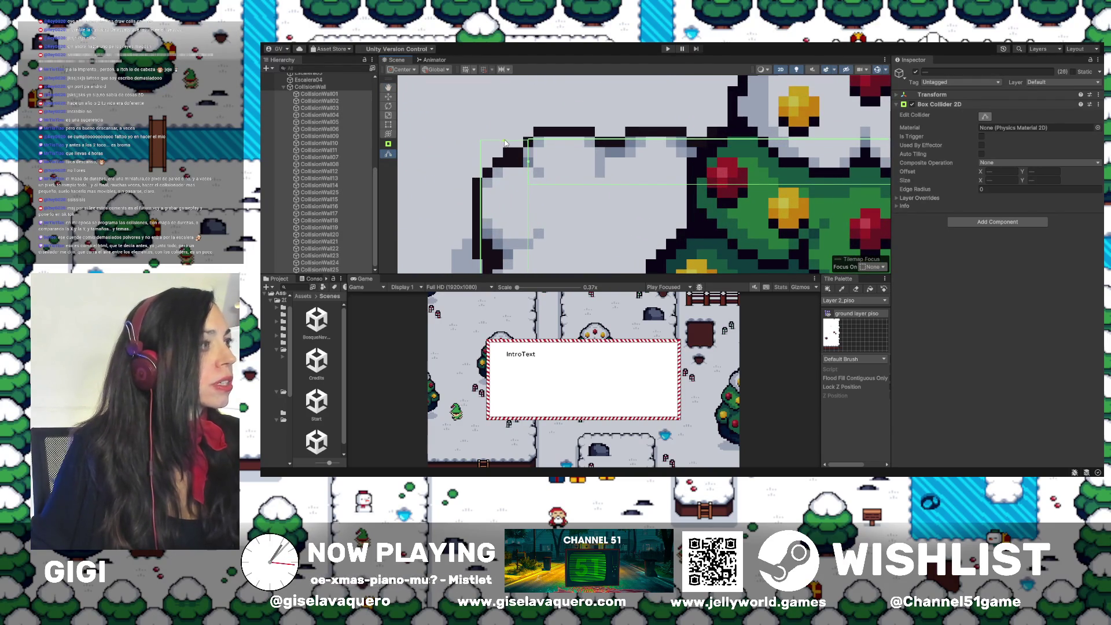
scroll(506, 141, down, 3)
scroll(556, 168, right, 8)
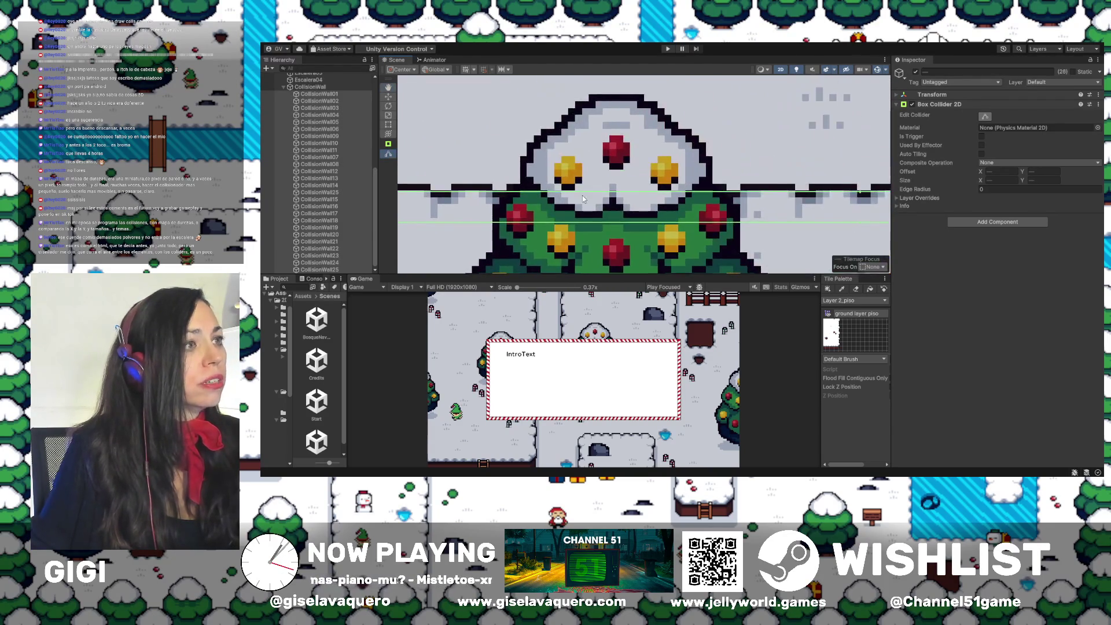
scroll(606, 185, down, 3)
scroll(579, 191, up, 5)
scroll(568, 186, right, 5)
scroll(579, 197, up, 5)
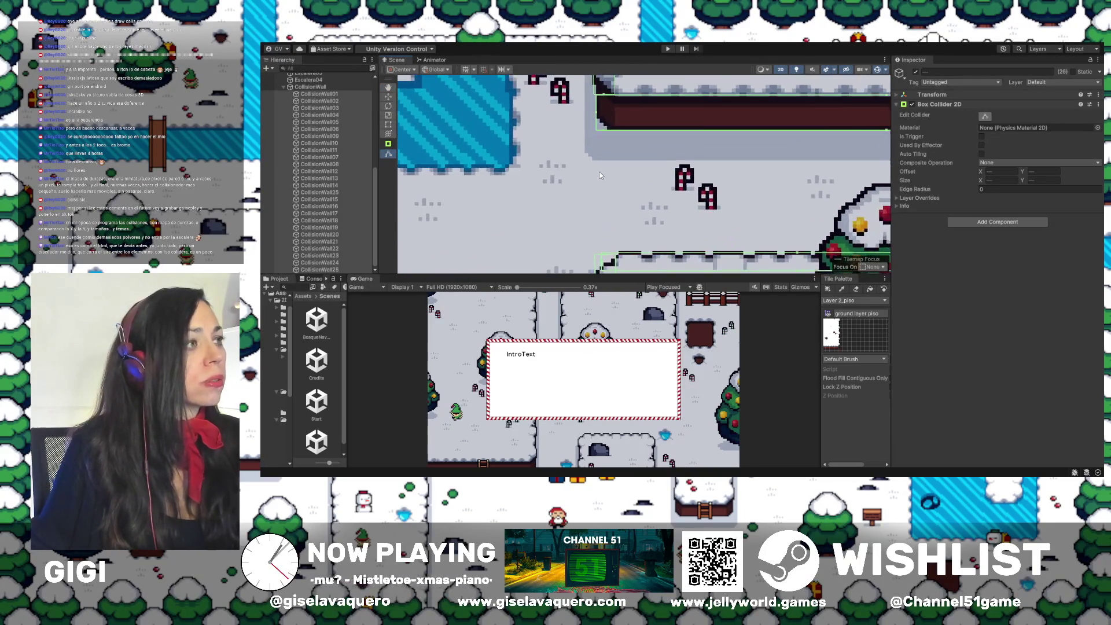
scroll(616, 242, up, 3)
scroll(616, 232, up, 2)
scroll(614, 200, up, 3)
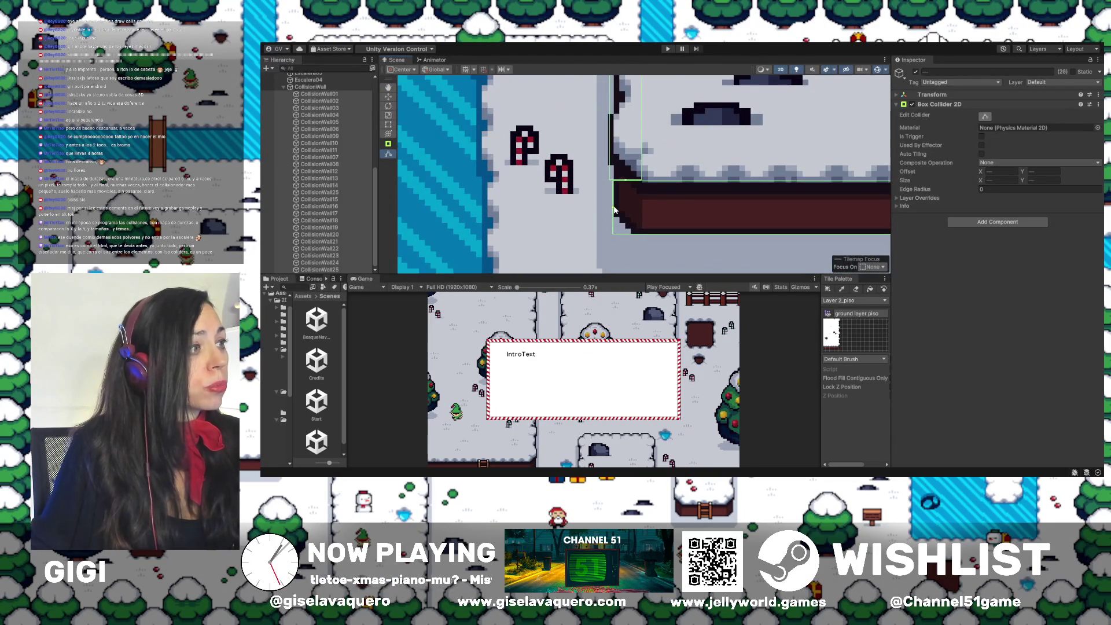
click(626, 182)
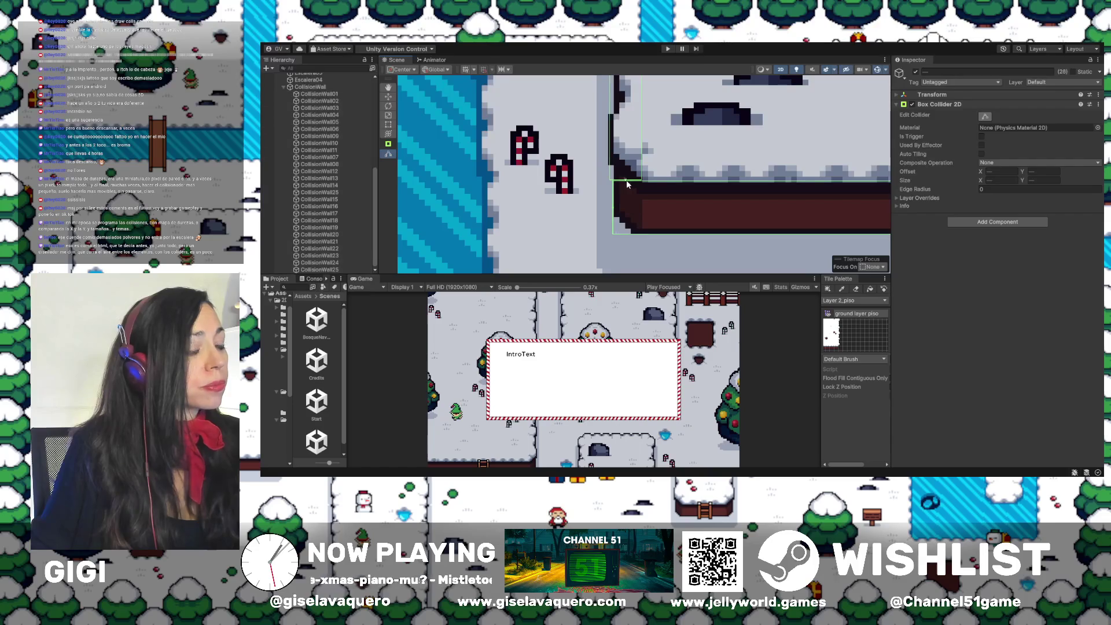
Select CollisionWall01 through CollisionWall25 together and frame them to view all wall areas
click(618, 206)
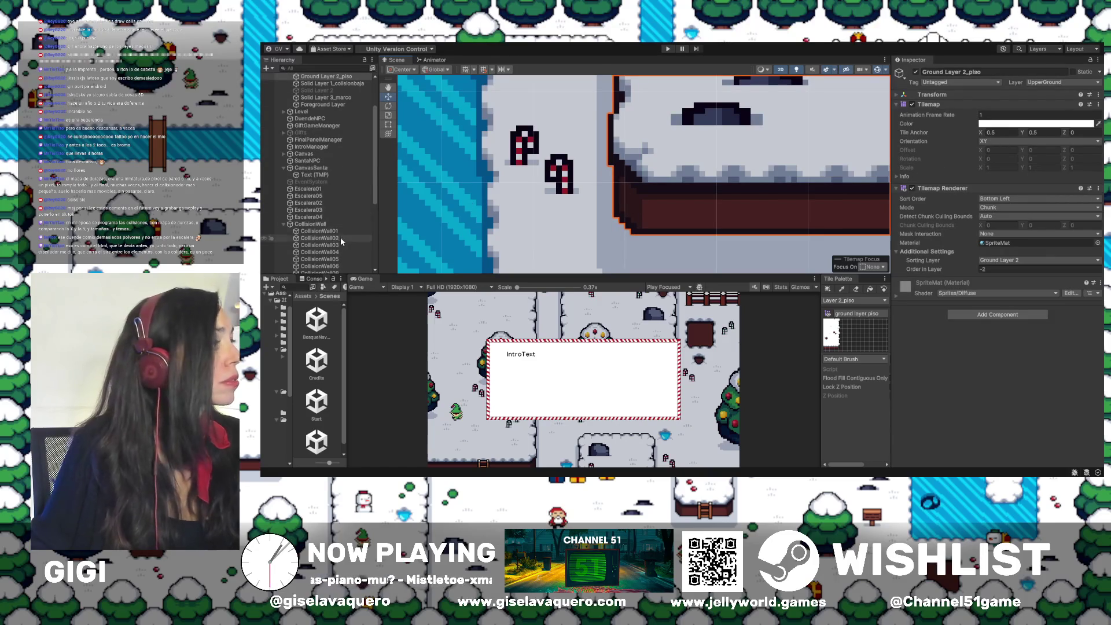
scroll(340, 208, up, 5)
click(320, 100)
scroll(341, 165, down, 1)
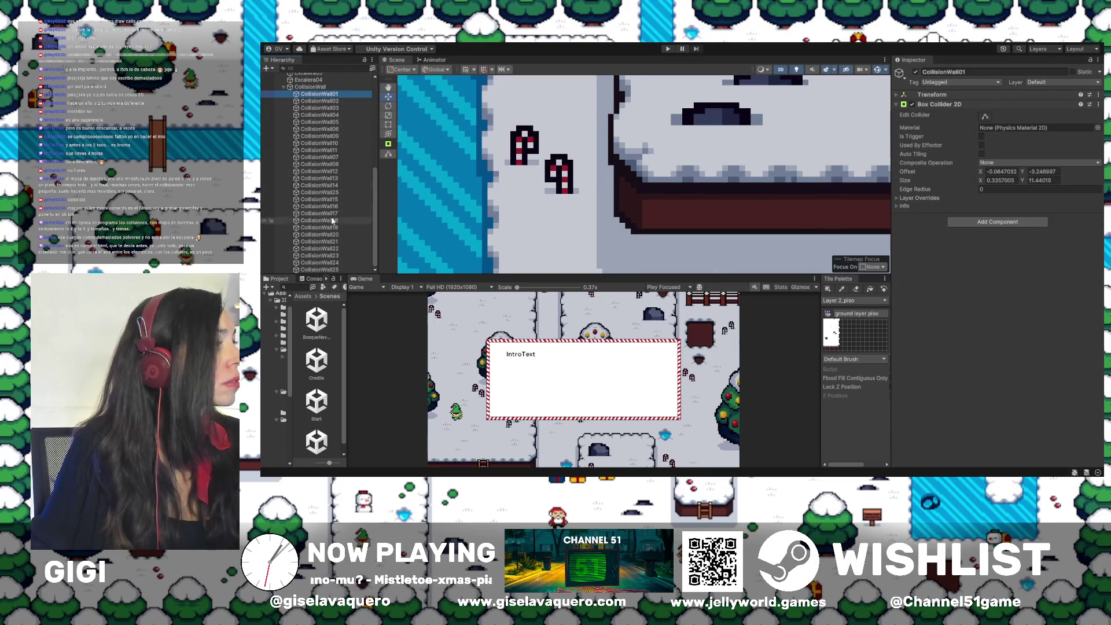
shift+click(327, 269)
key(f)
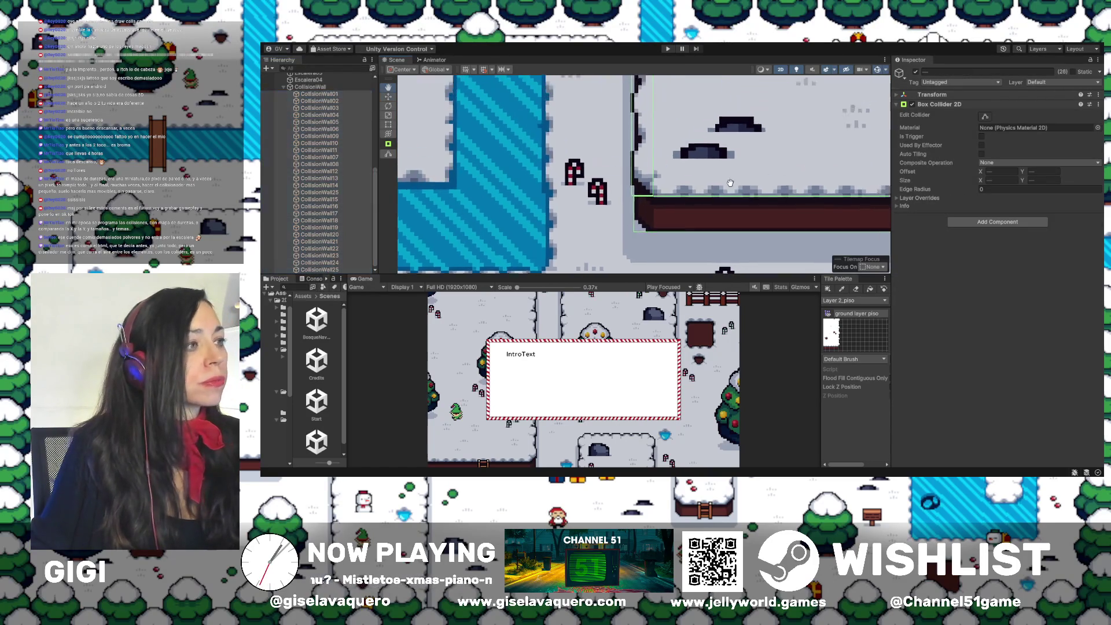
mouse_move(659, 137)
mouse_down()
mouse_move(692, 243)
mouse_move(673, 153)
mouse_move(662, 206)
mouse_move(672, 148)
mouse_move(666, 227)
mouse_up()
scroll(681, 180, down, 2)
scroll(665, 227, right, 10)
scroll(661, 158, down, 3)
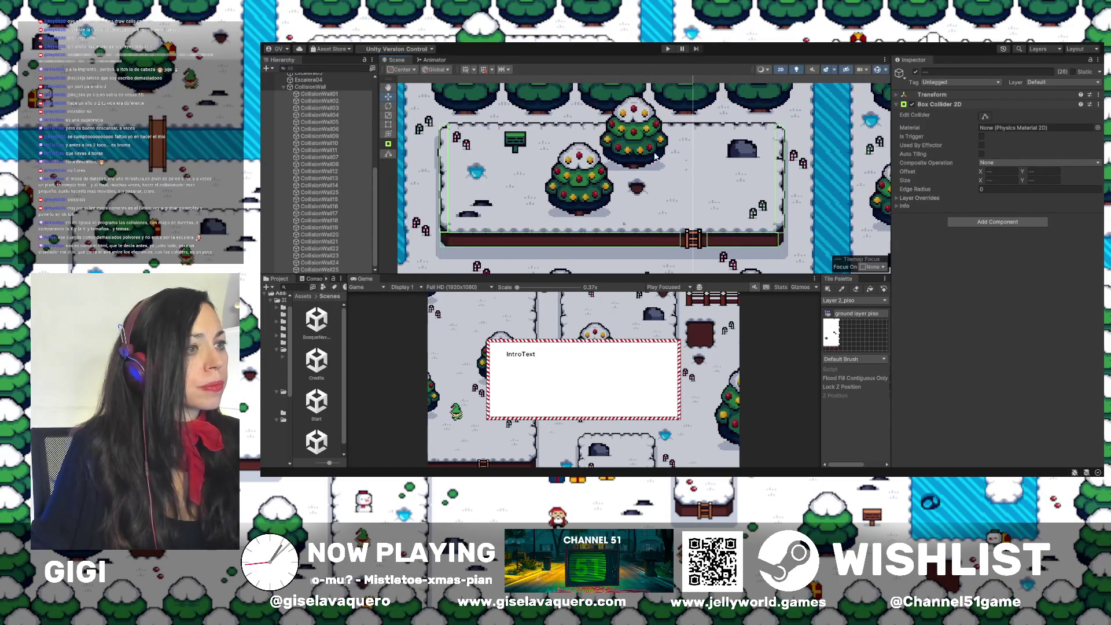
scroll(720, 183, up, 5)
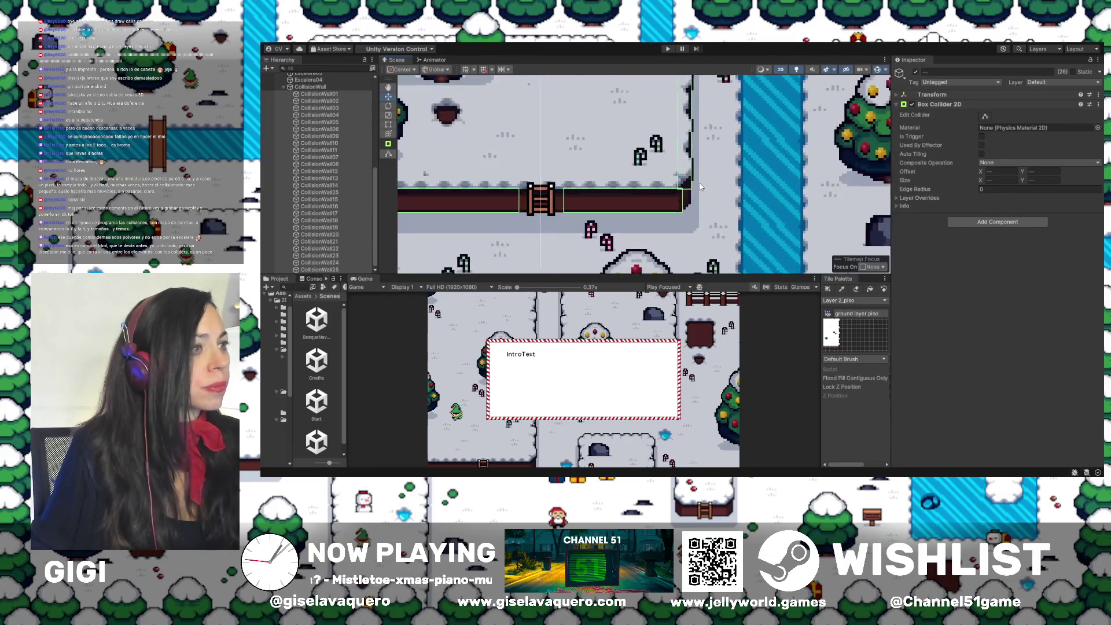
scroll(701, 186, up, 3)
Stretch the wall collider's right edge out to the ledge corner by the river
click(988, 117)
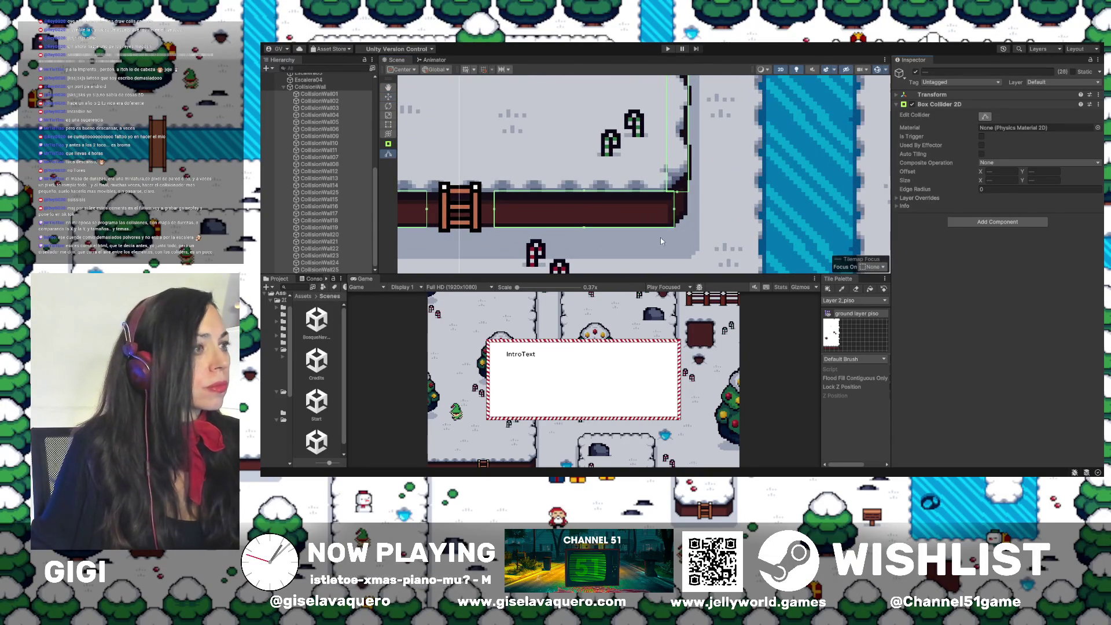
drag(674, 211, 688, 214)
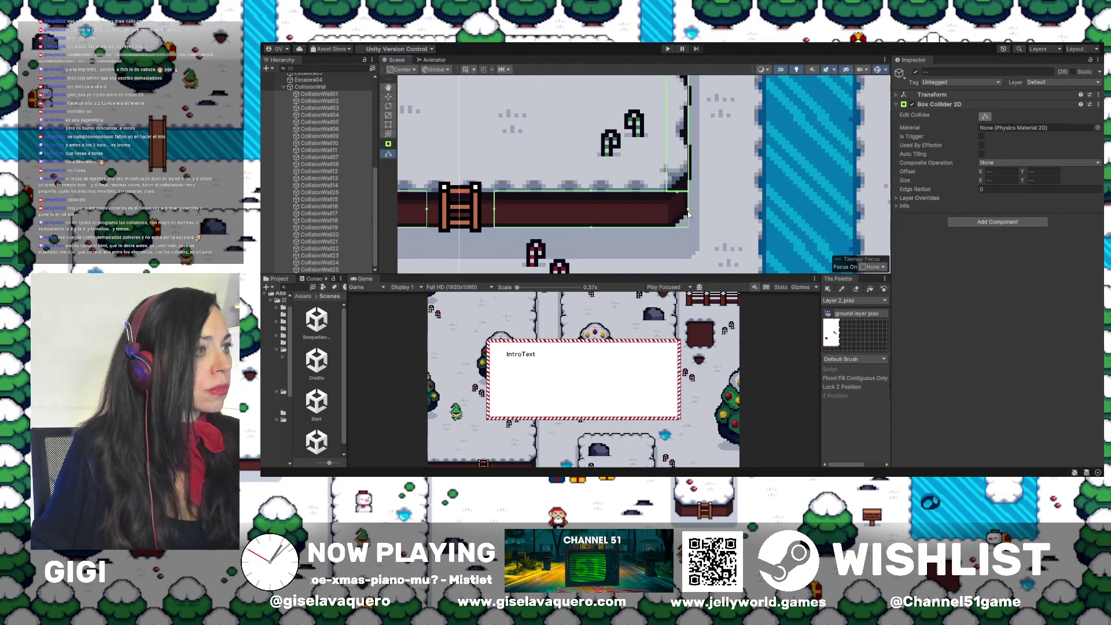
scroll(675, 195, up, 5)
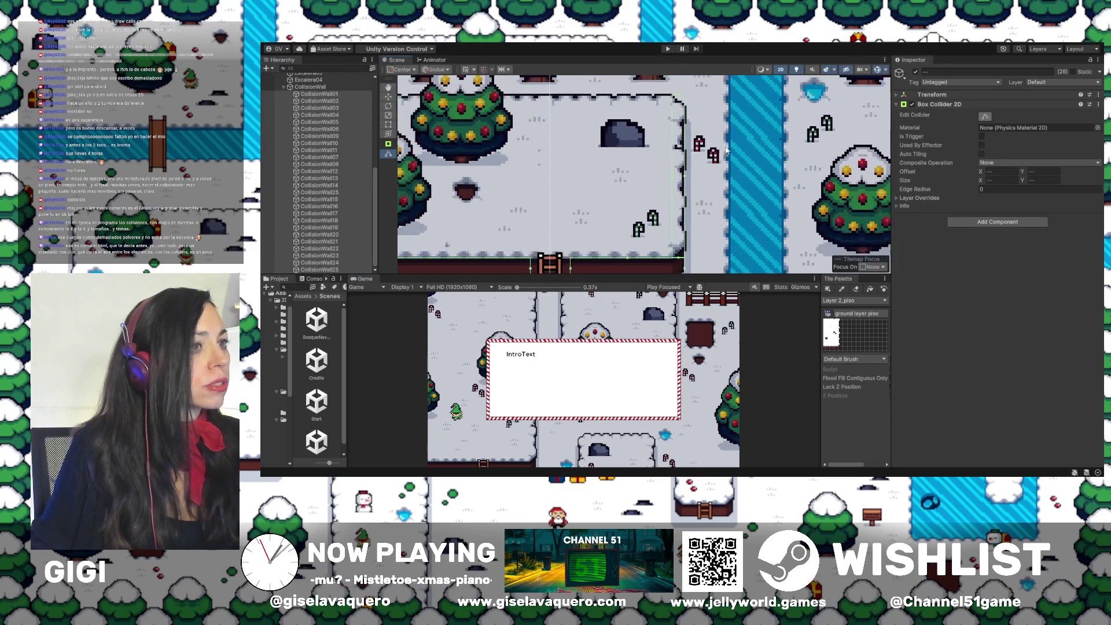
Zoom to the lower plateau ladder and pull the left wall collider's left edge inward
scroll(674, 104, down, 5)
scroll(680, 122, down, 5)
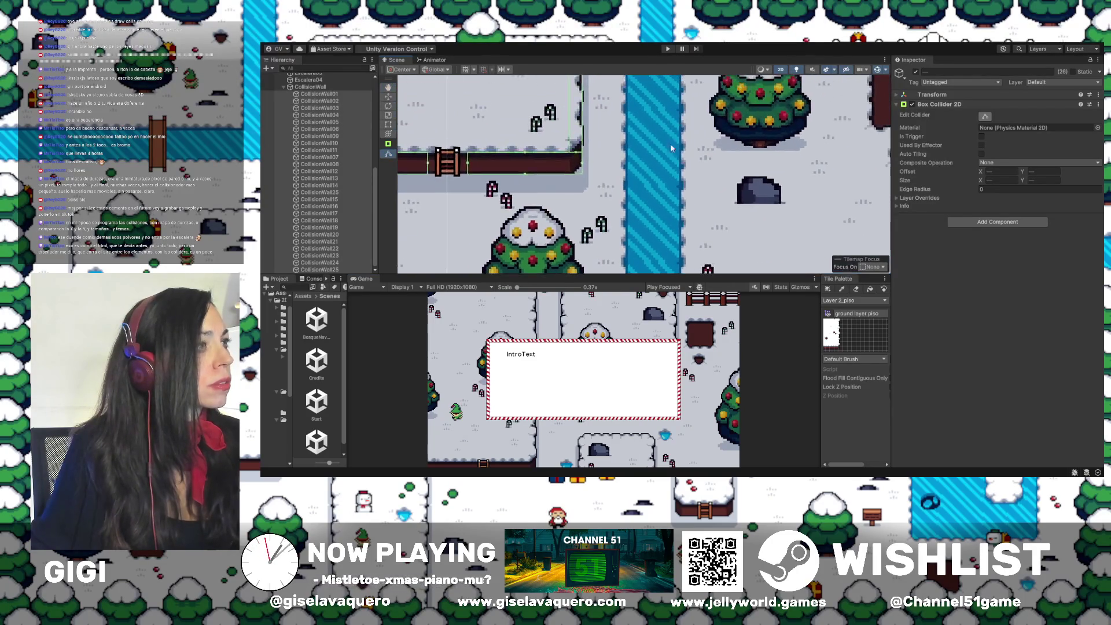
scroll(704, 104, down, 5)
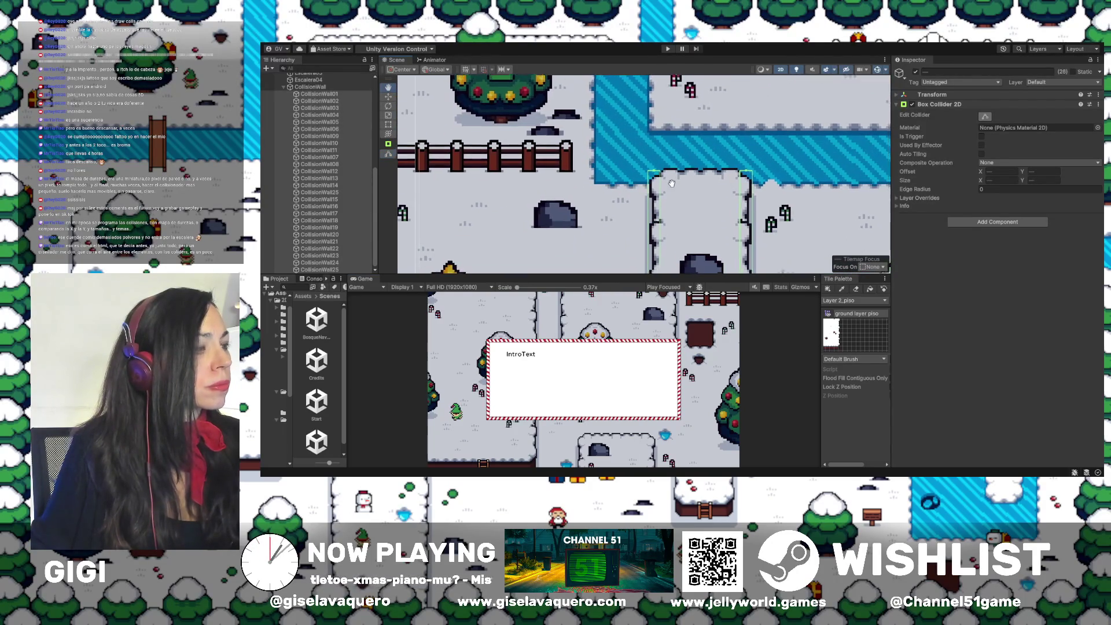
scroll(681, 113, down, 5)
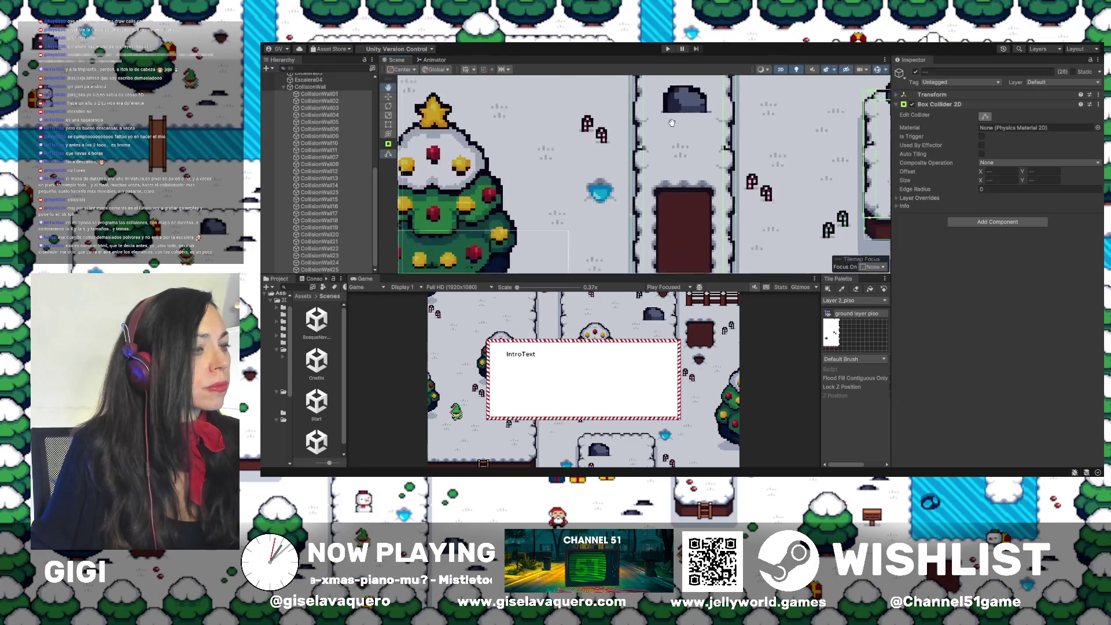
scroll(690, 125, down, 3)
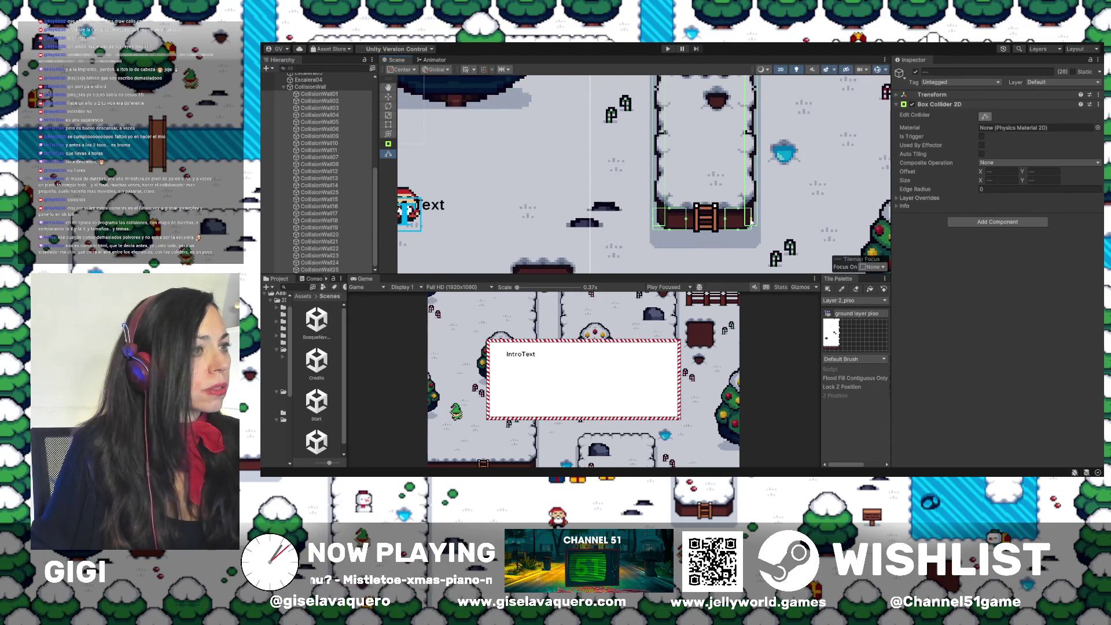
scroll(756, 221, up, 3)
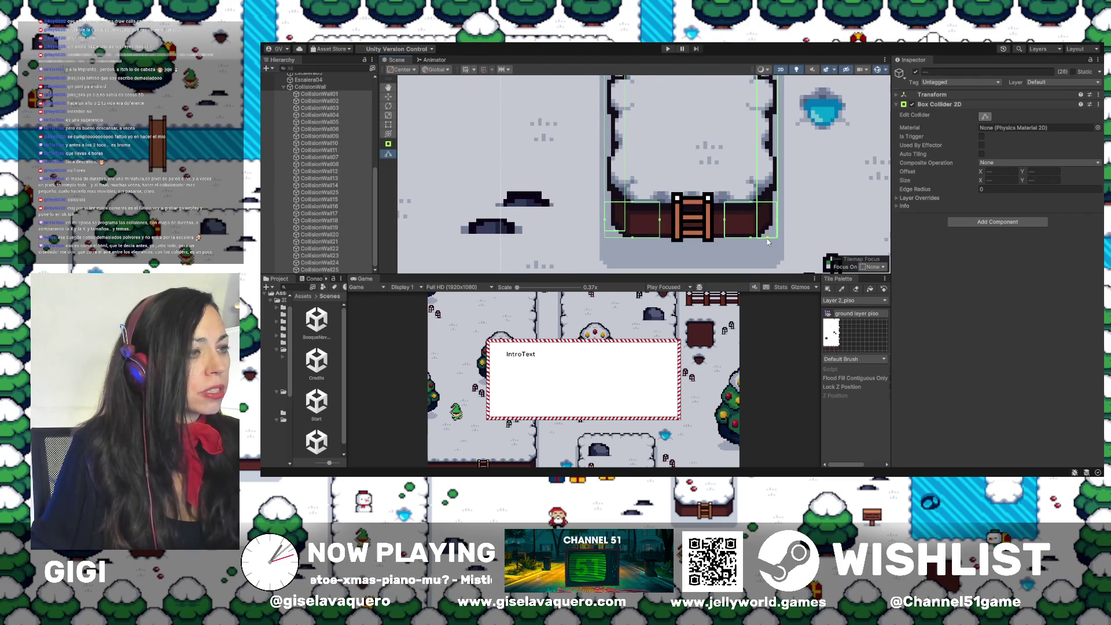
scroll(769, 243, up, 2)
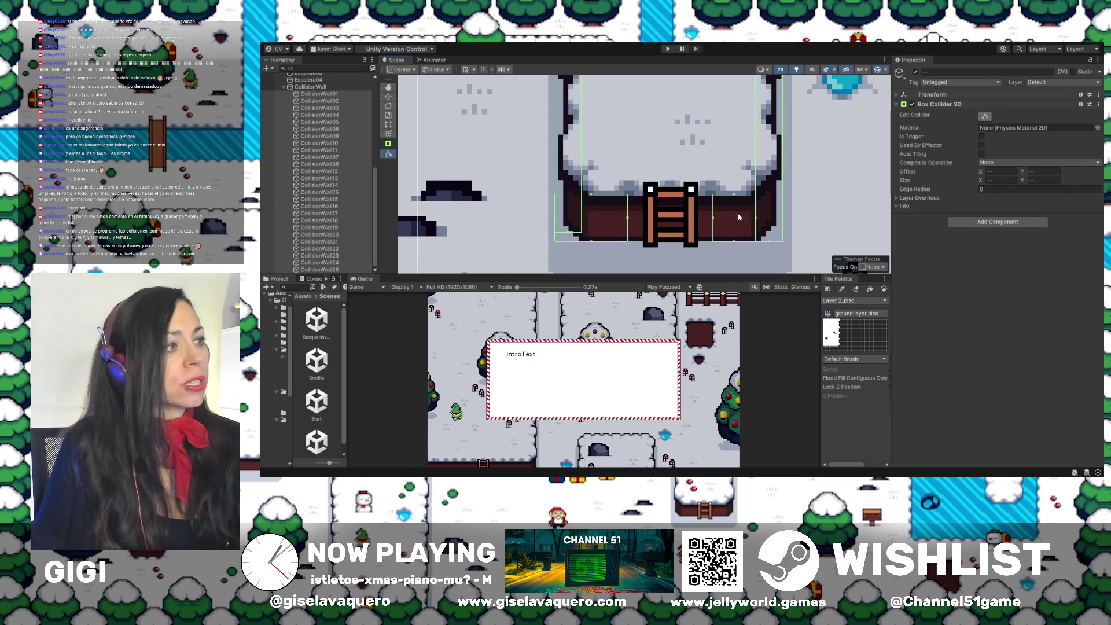
drag(556, 222, 585, 223)
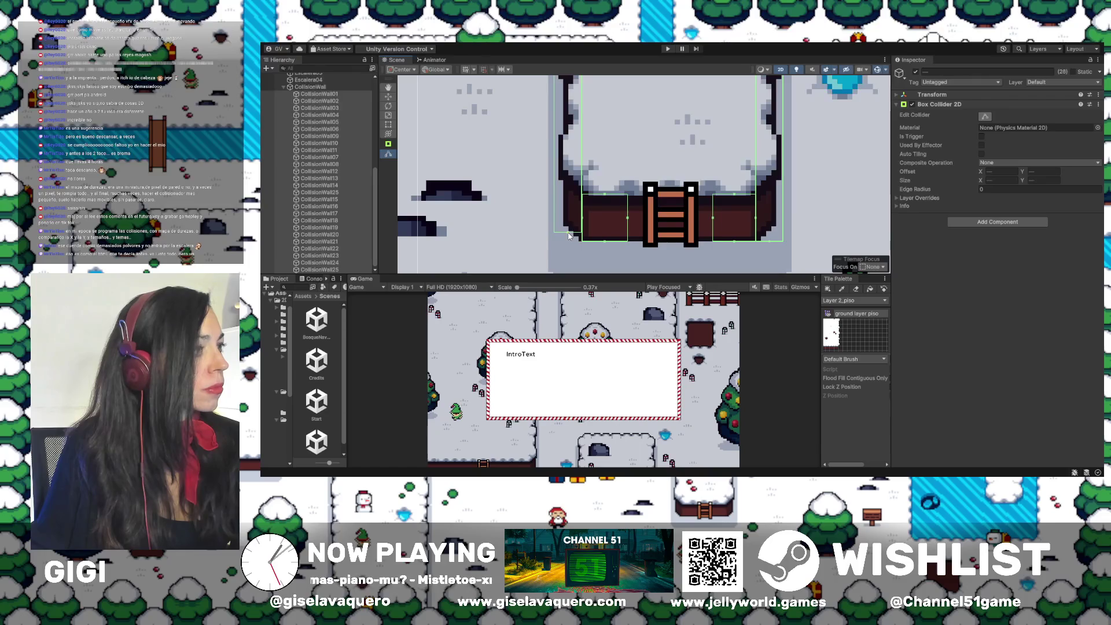
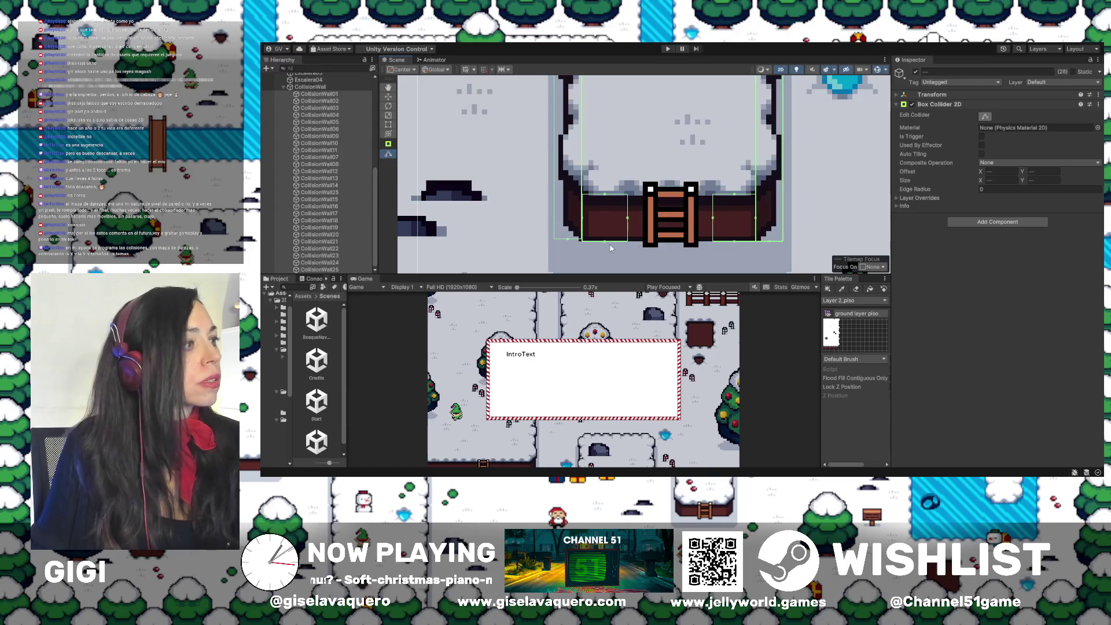
Pan and zoom the Scene view to bring the DuendeNPC elf into view
scroll(565, 241, up, 1)
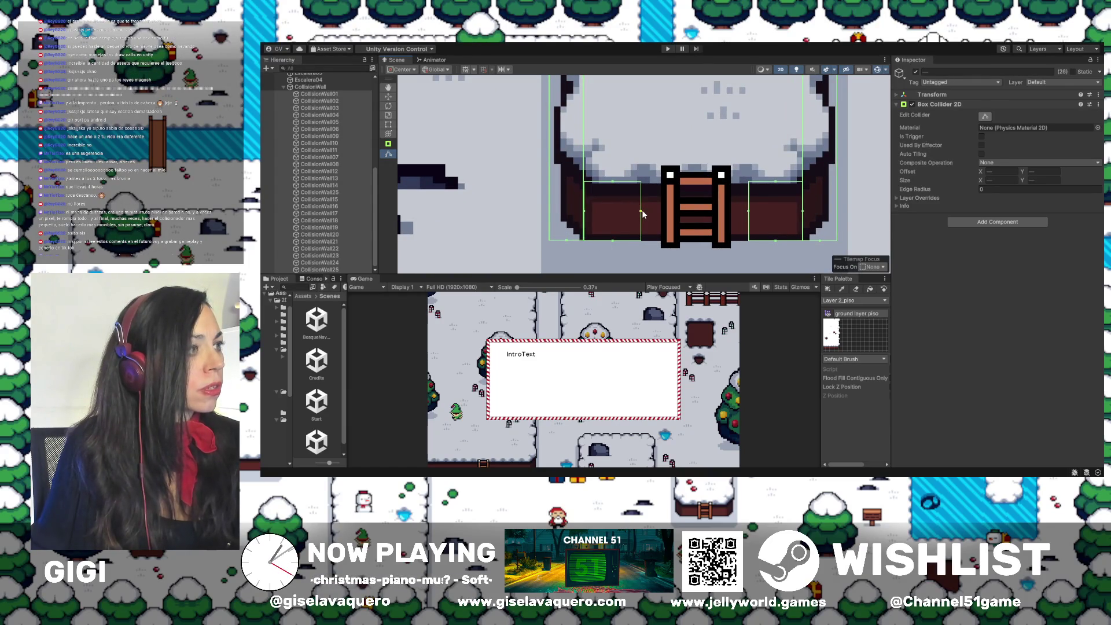
scroll(630, 220, down, 1)
scroll(708, 209, down, 5)
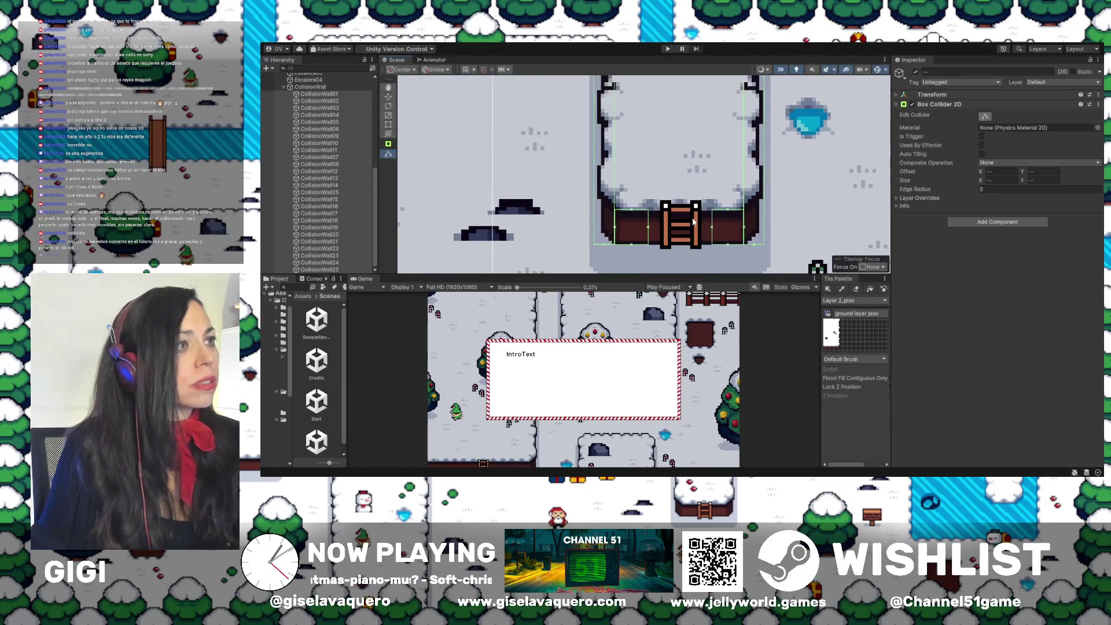
scroll(694, 191, up, 5)
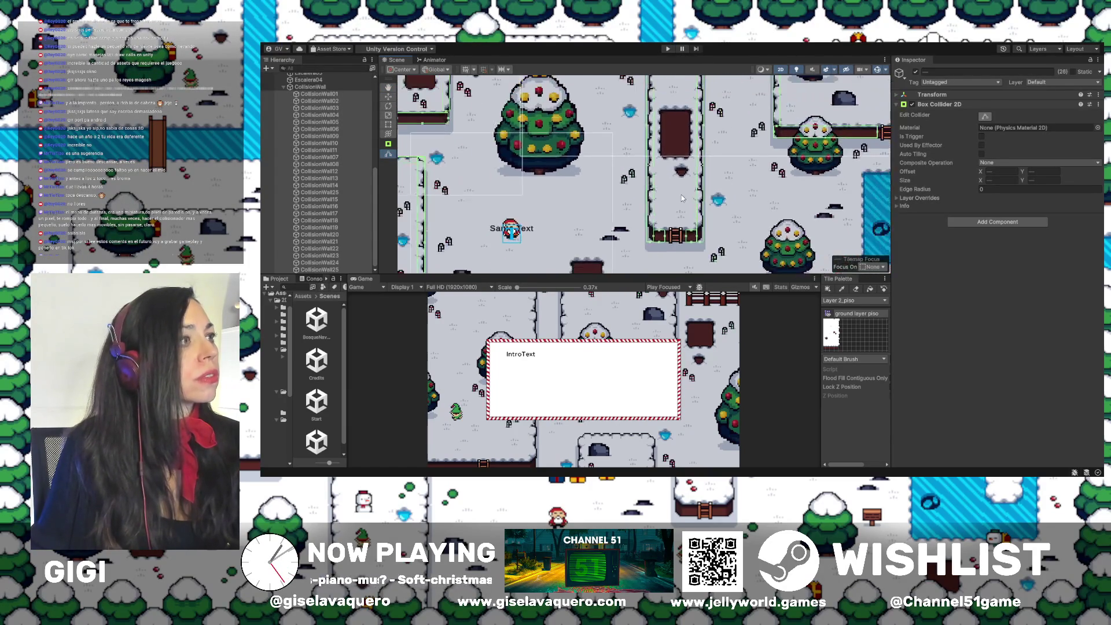
scroll(681, 230, up, 3)
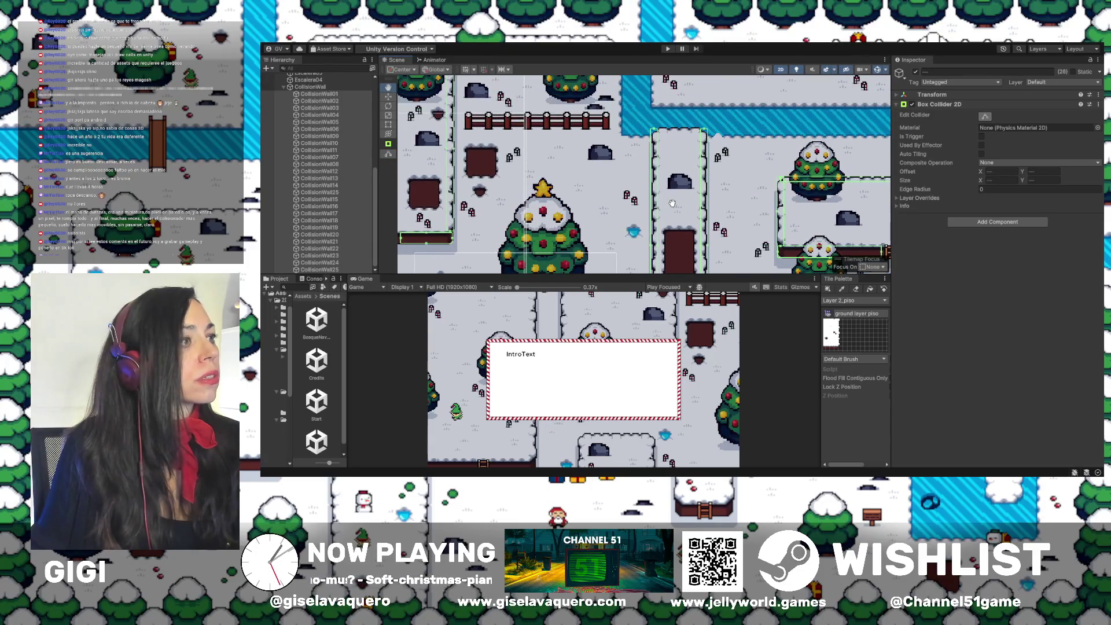
scroll(675, 206, up, 3)
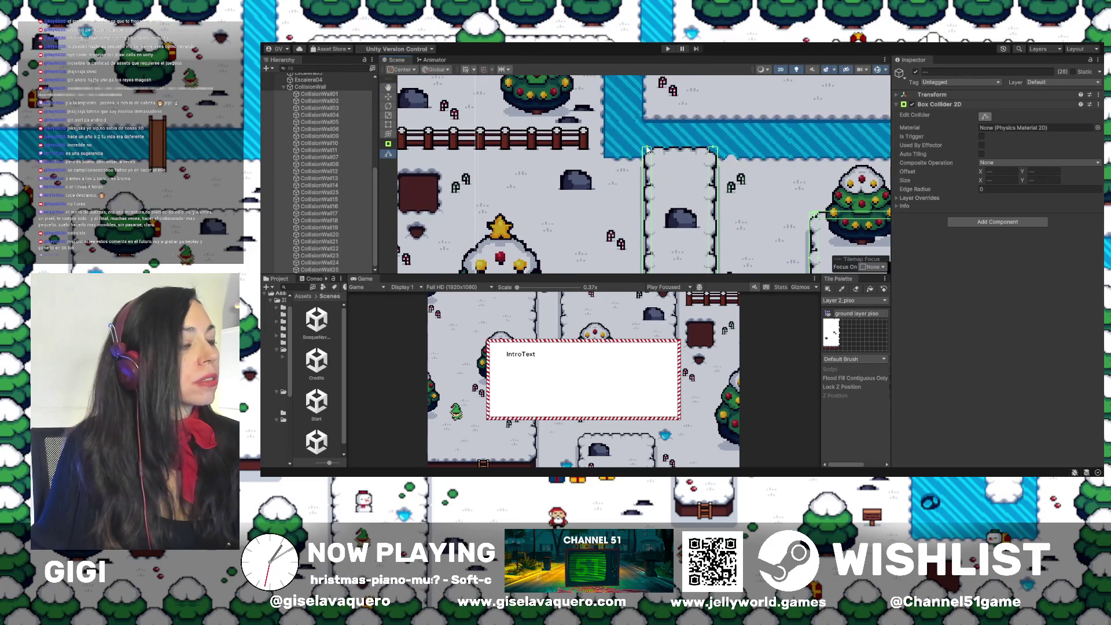
scroll(647, 149, down, 3)
scroll(647, 149, right, 3)
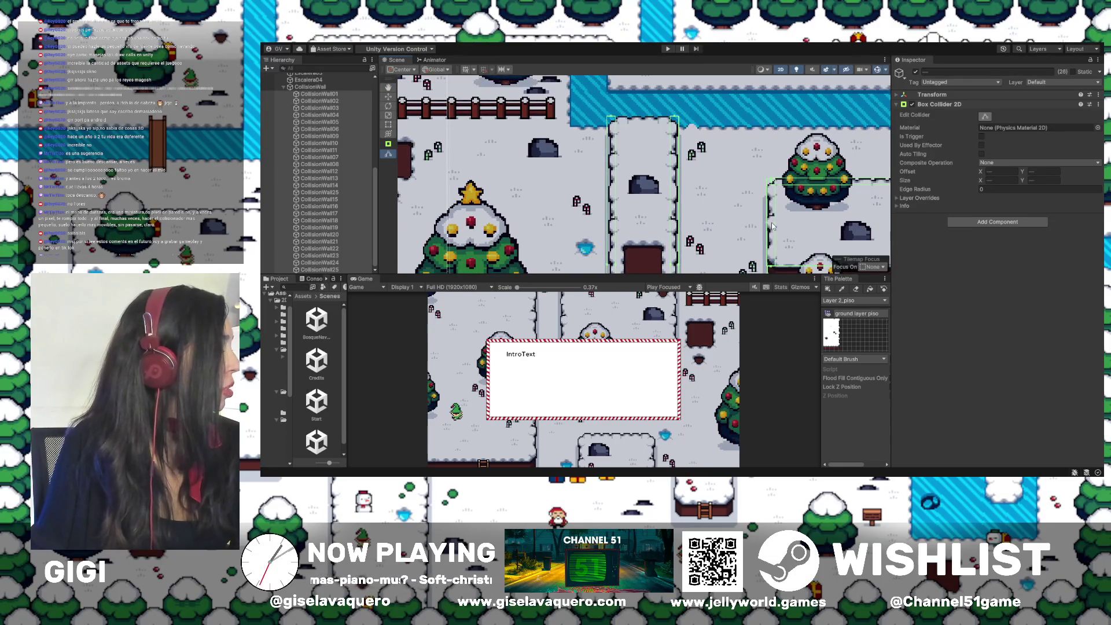
scroll(753, 211, down, 3)
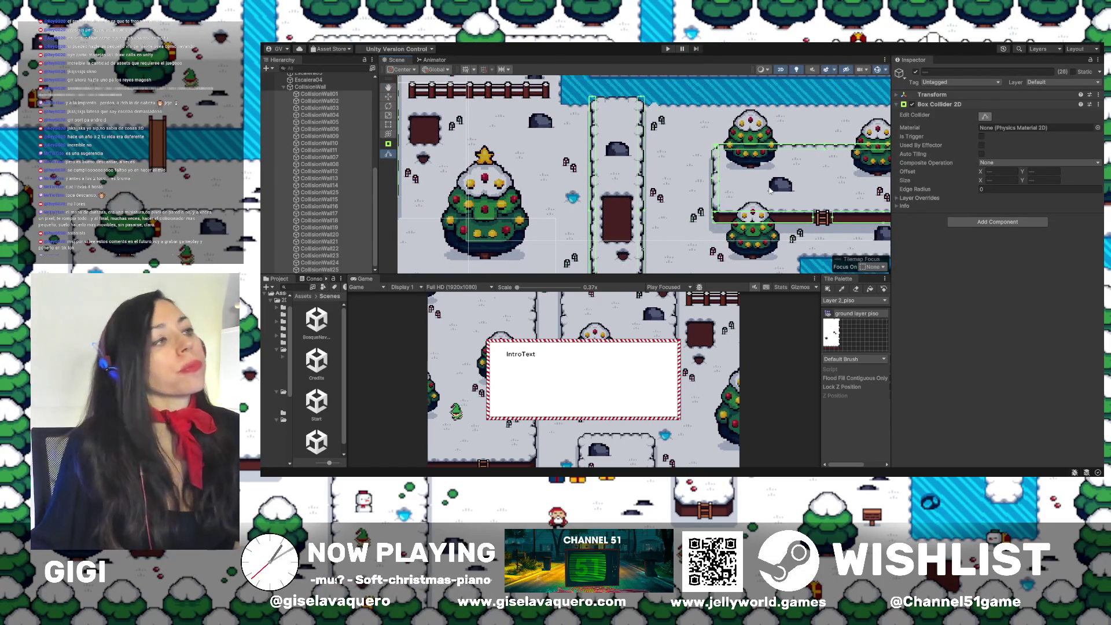
scroll(580, 161, down, 5)
scroll(580, 160, left, 2)
drag(584, 119, 659, 180)
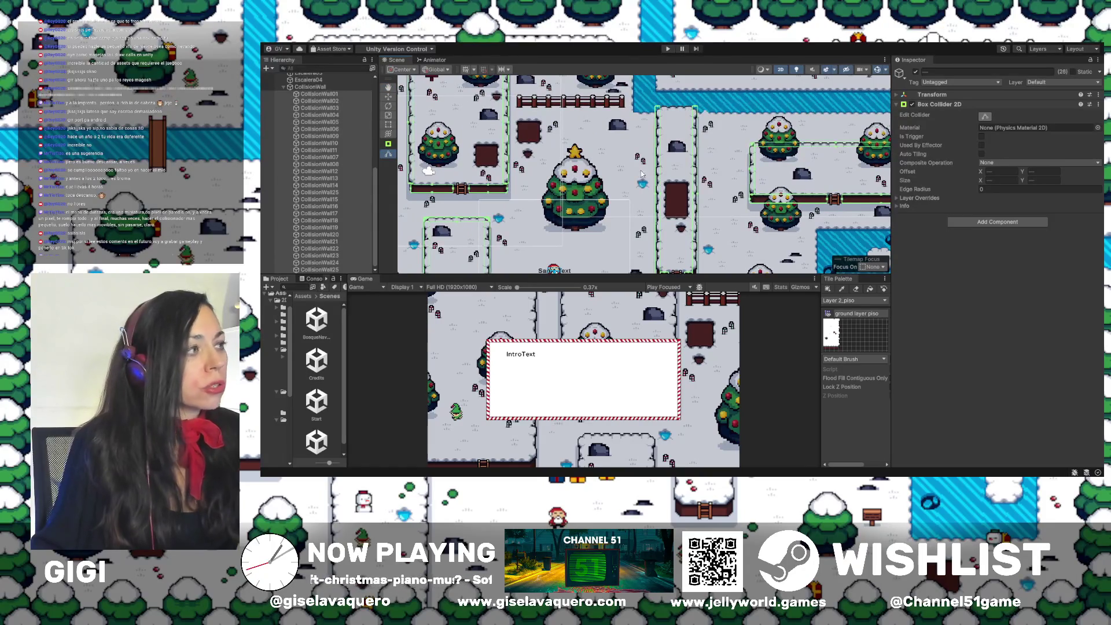
scroll(648, 186, up, 8)
scroll(648, 185, left, 14)
drag(656, 219, 680, 267)
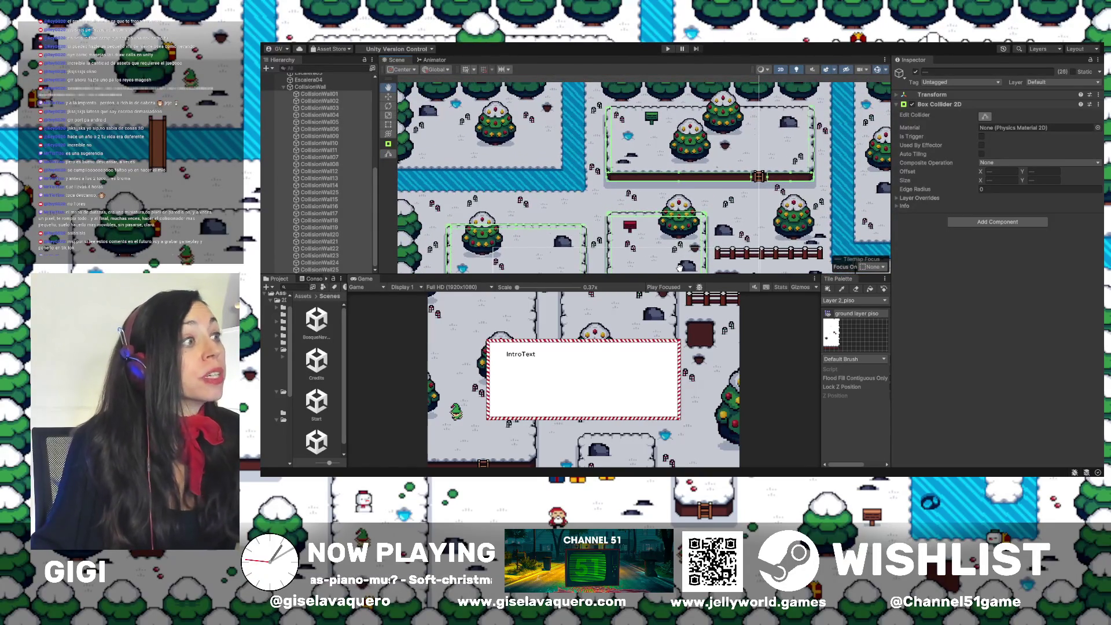
scroll(665, 220, down, 7)
scroll(666, 220, left, 6)
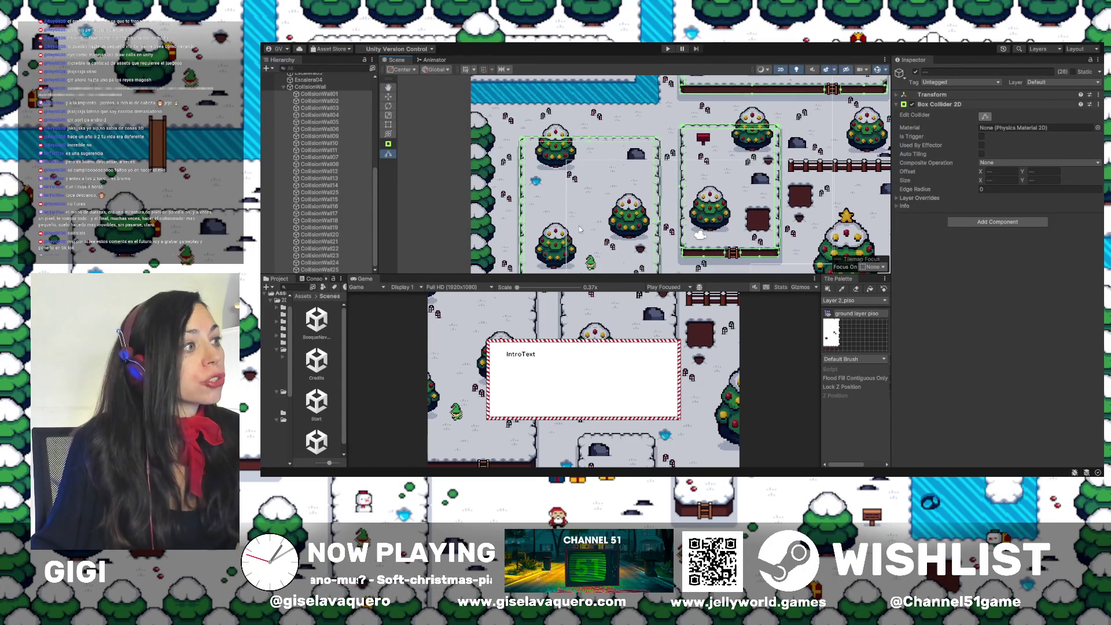
scroll(579, 220, down, 7)
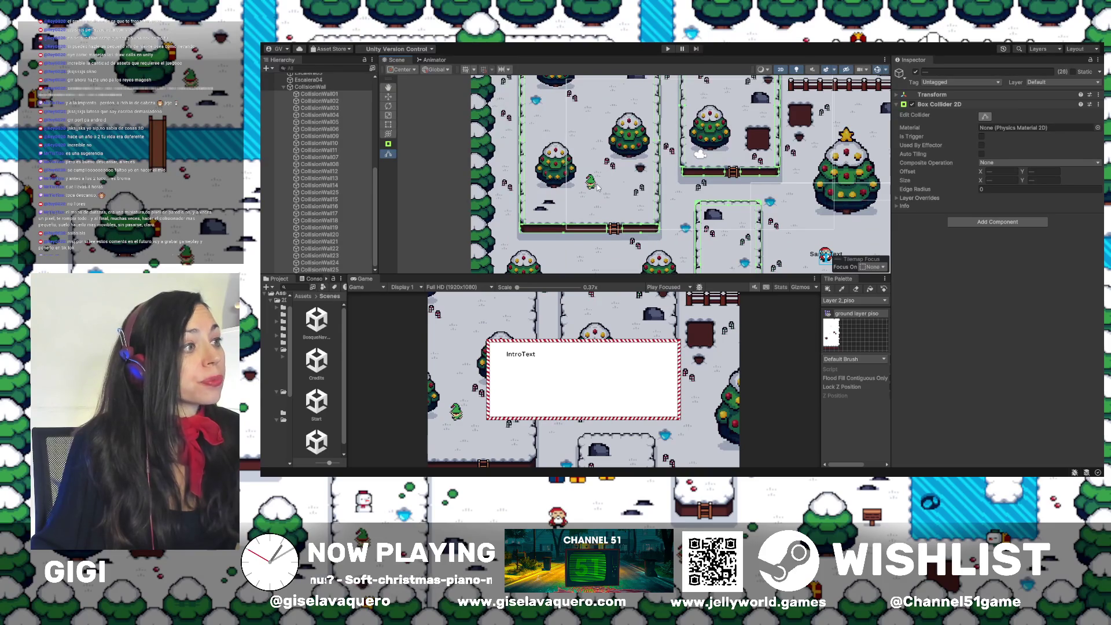
Give the selected DuendeNPC elf a Box Collider 2D, then select CanvasSanta
click(591, 183)
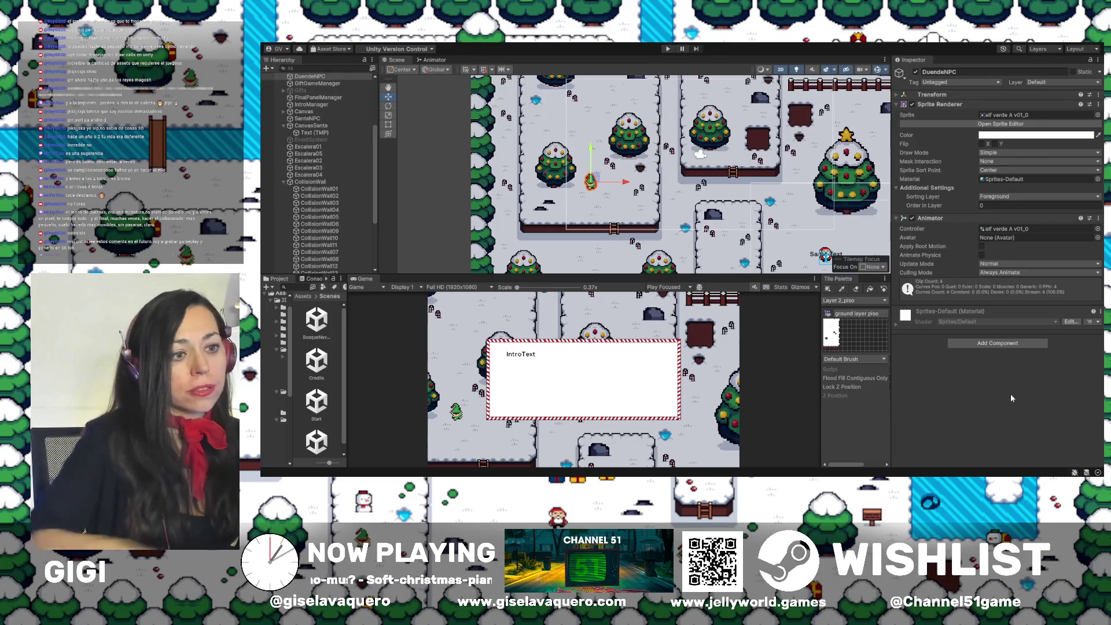
key(ctrl+z)
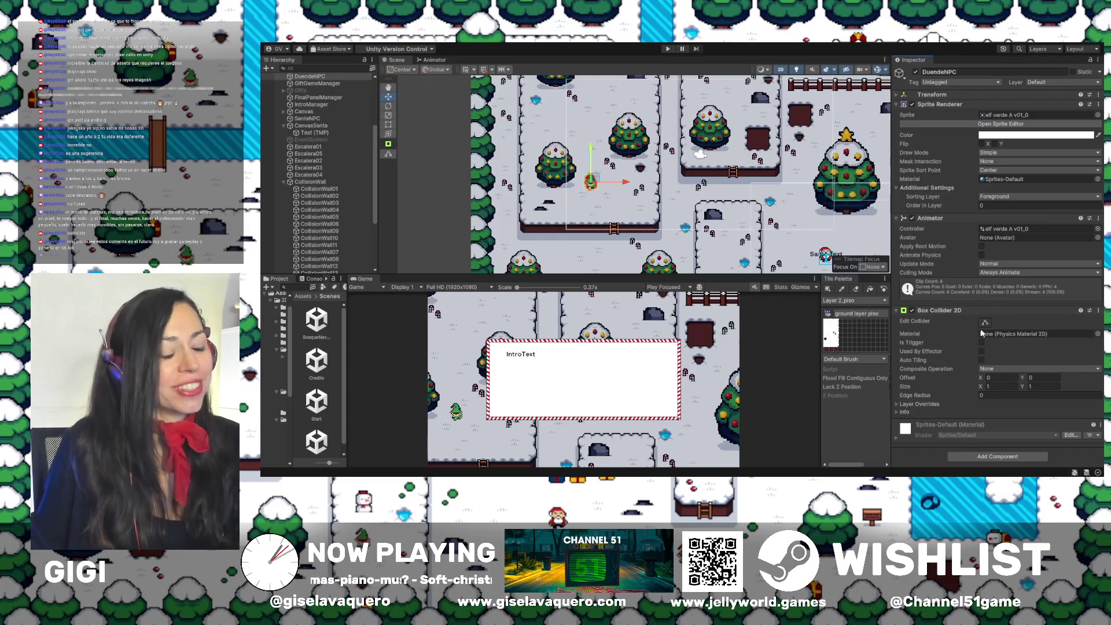
scroll(596, 200, up, 5)
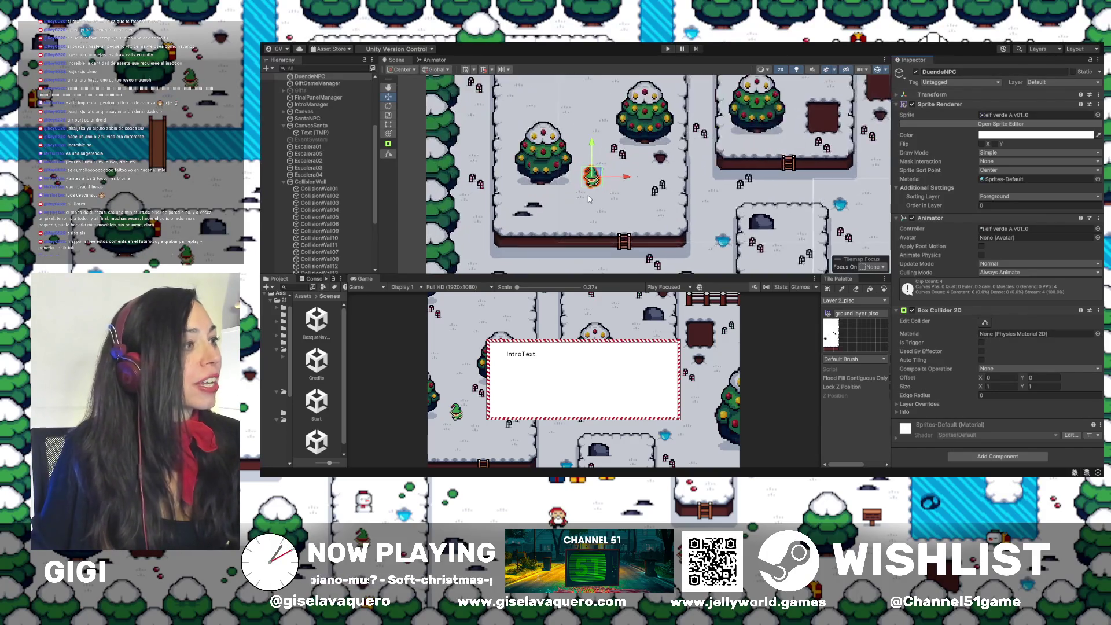
scroll(597, 199, down, 3)
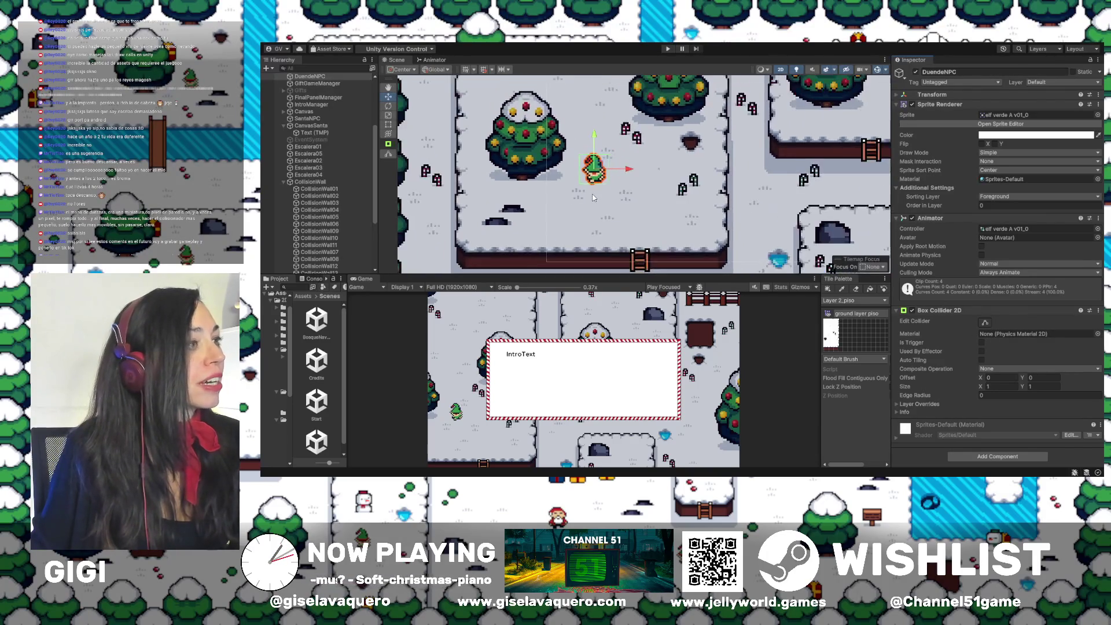
scroll(636, 185, right, 5)
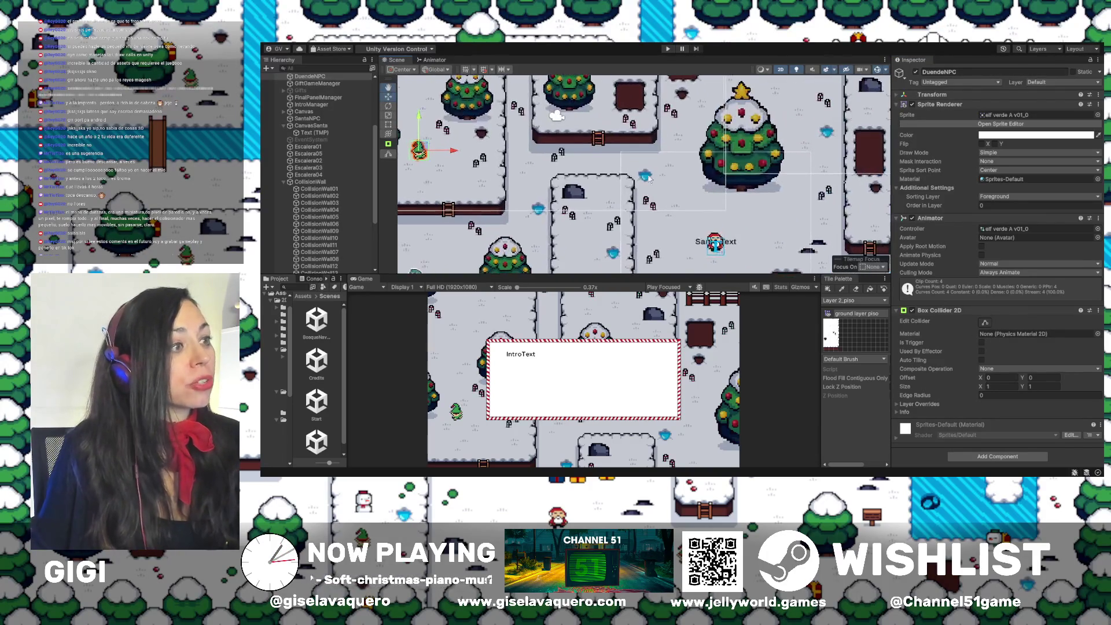
click(310, 125)
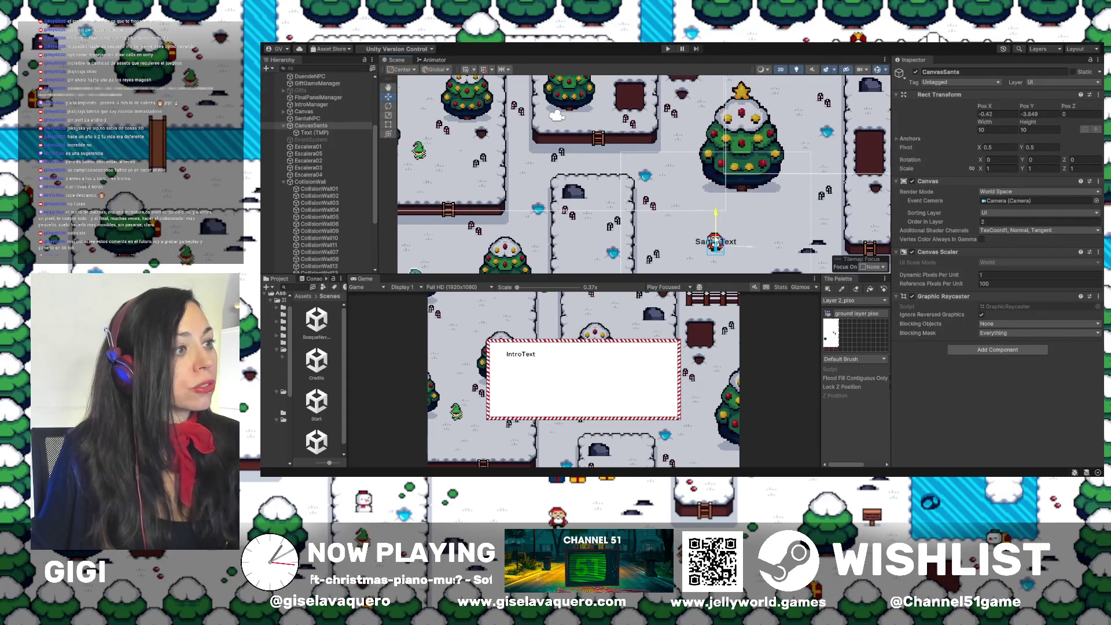
On SantaNPC, collapse the existing Box Collider 2D and add a second Box Collider 2D
click(305, 119)
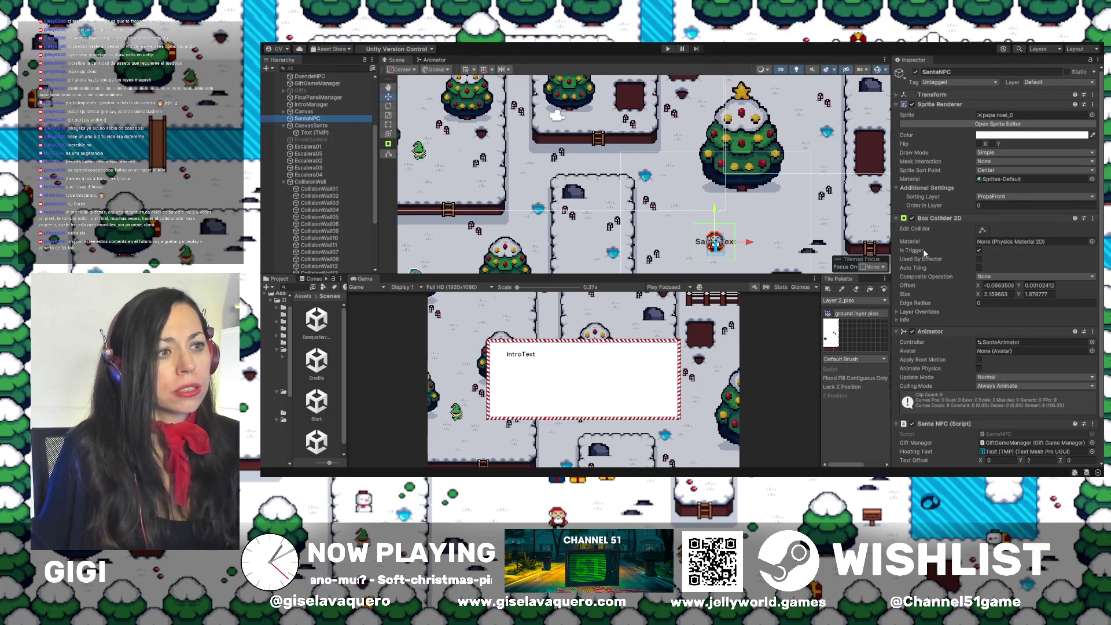
click(898, 219)
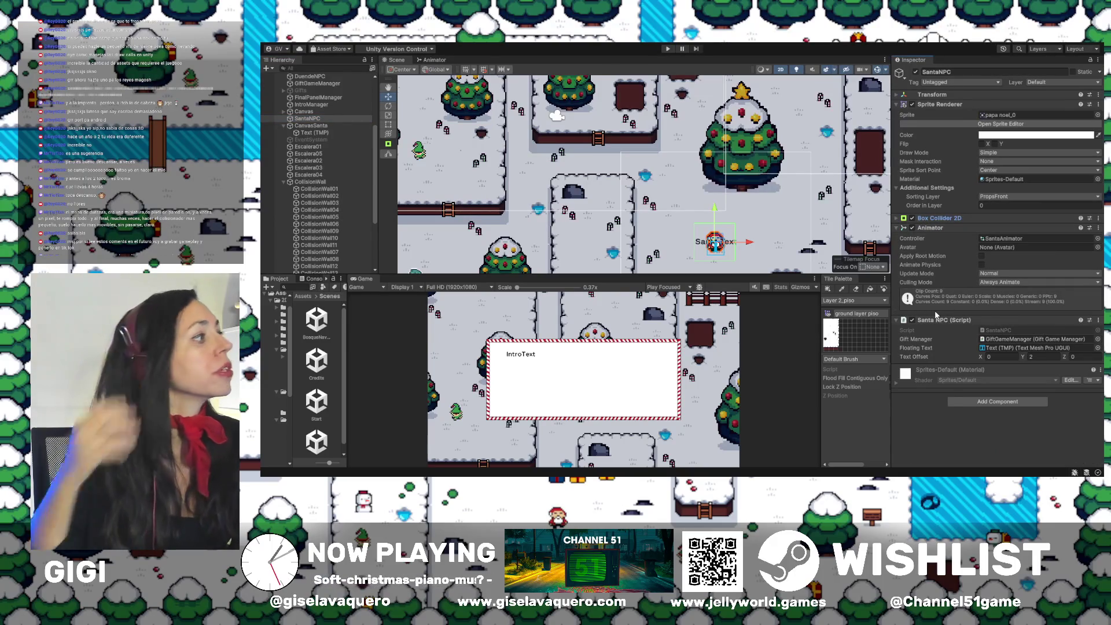
scroll(550, 257, up, 1)
scroll(747, 239, up, 6)
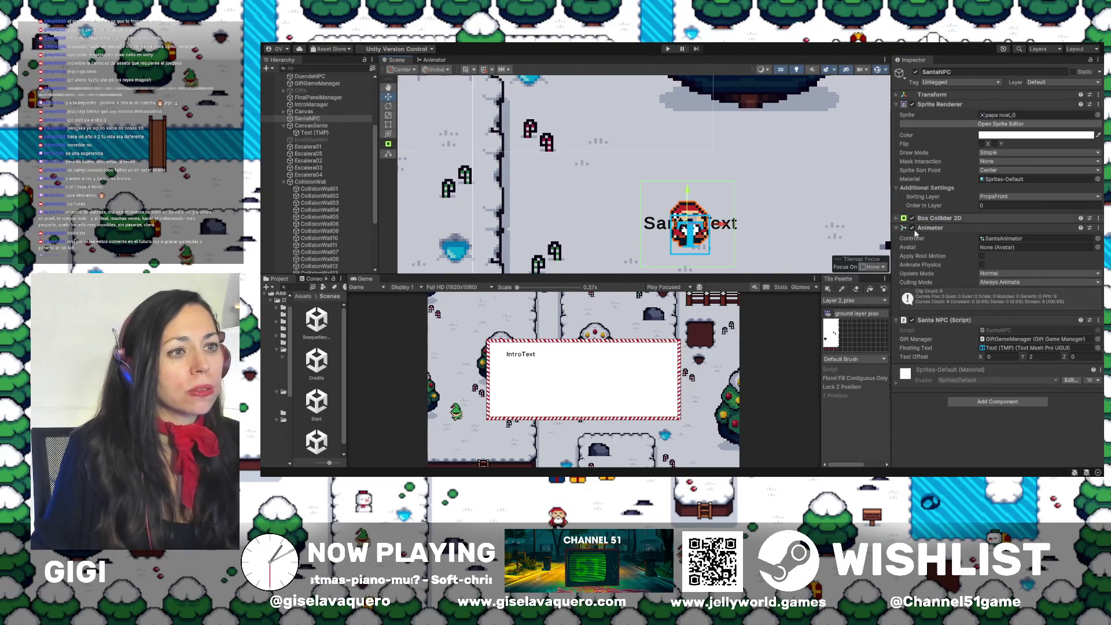
click(989, 407)
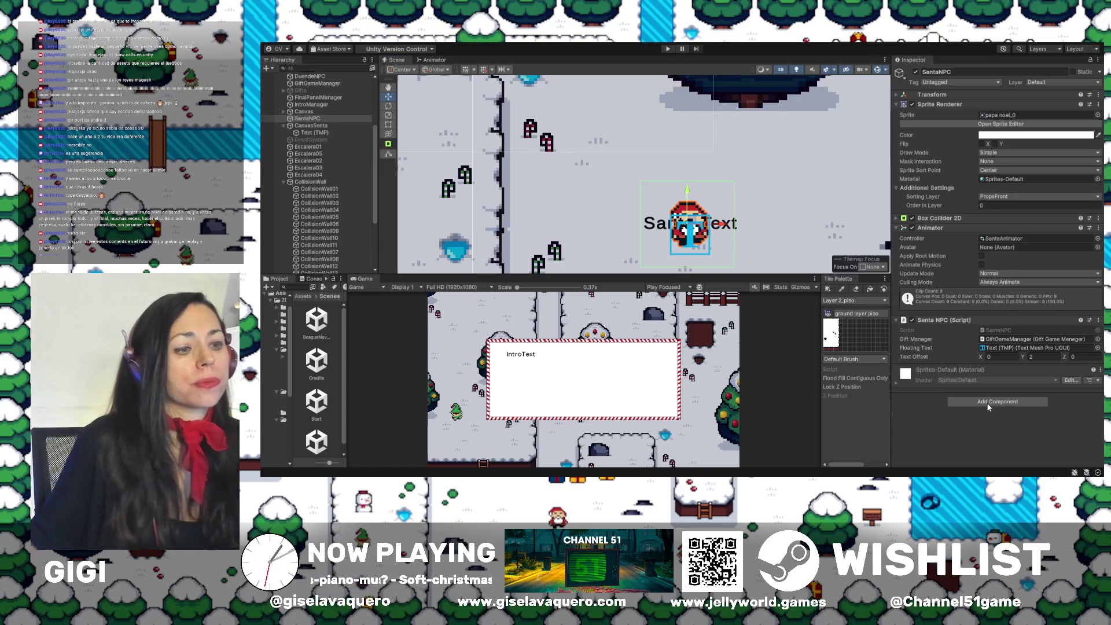
click(978, 370)
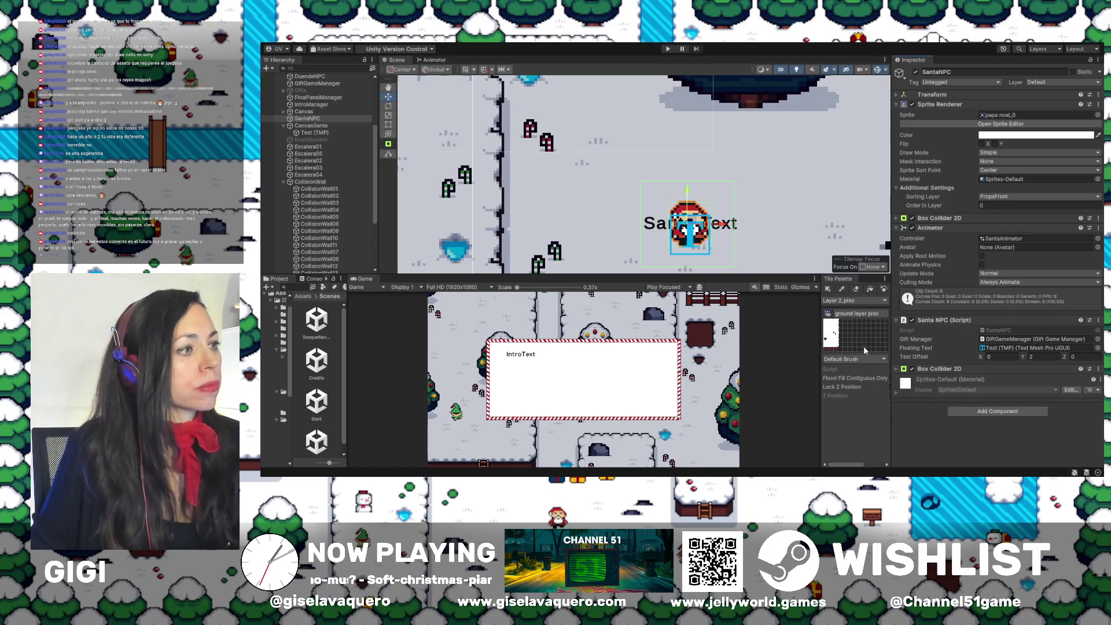
scroll(732, 235, left, 5)
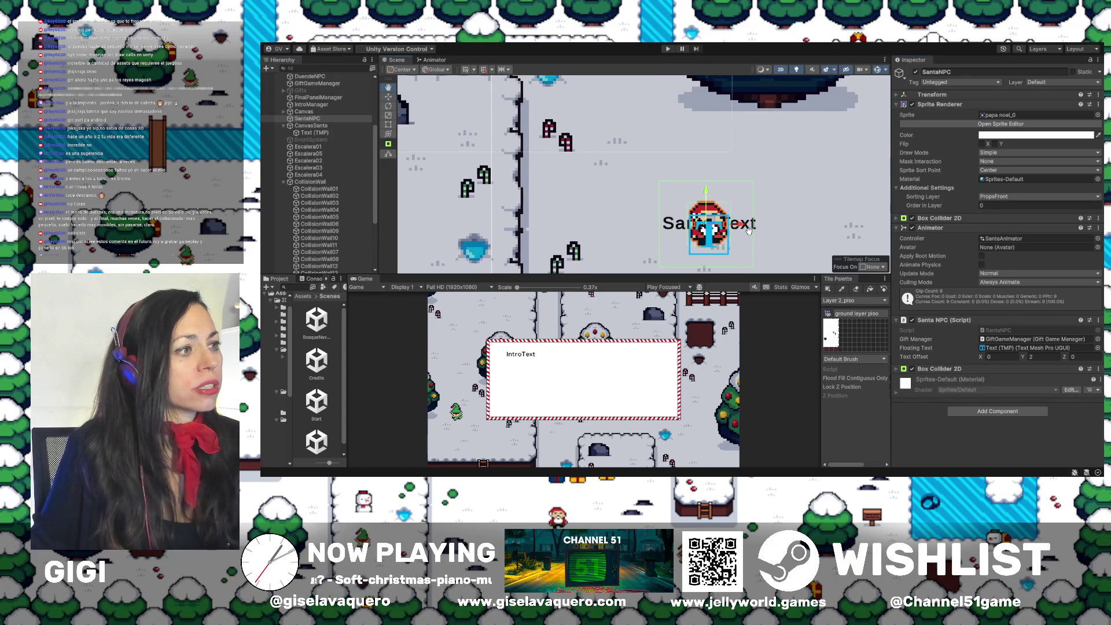
scroll(768, 217, up, 2)
Enter Play mode, dismiss the intro dialog, and walk the player around the elf toward the rock
key(ctrl+p)
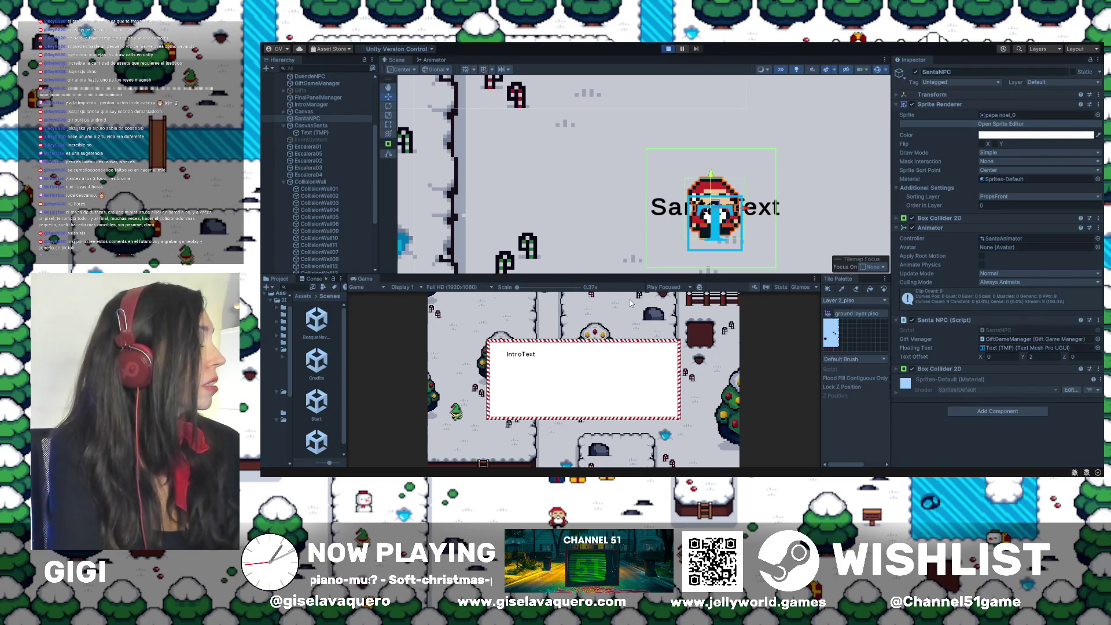
key(Return)
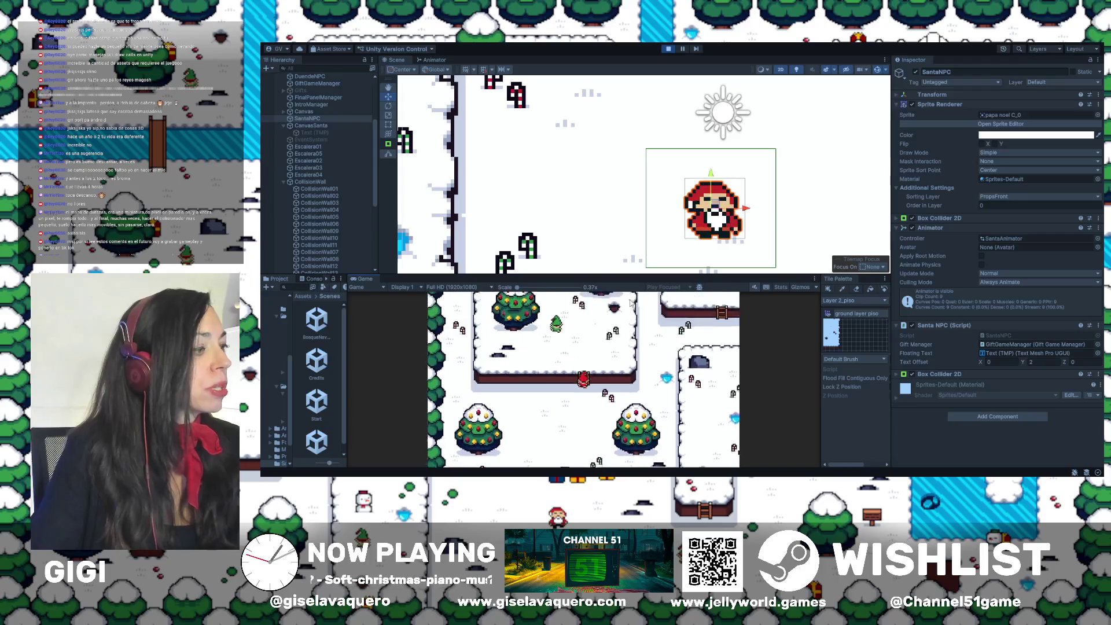
key(Up)
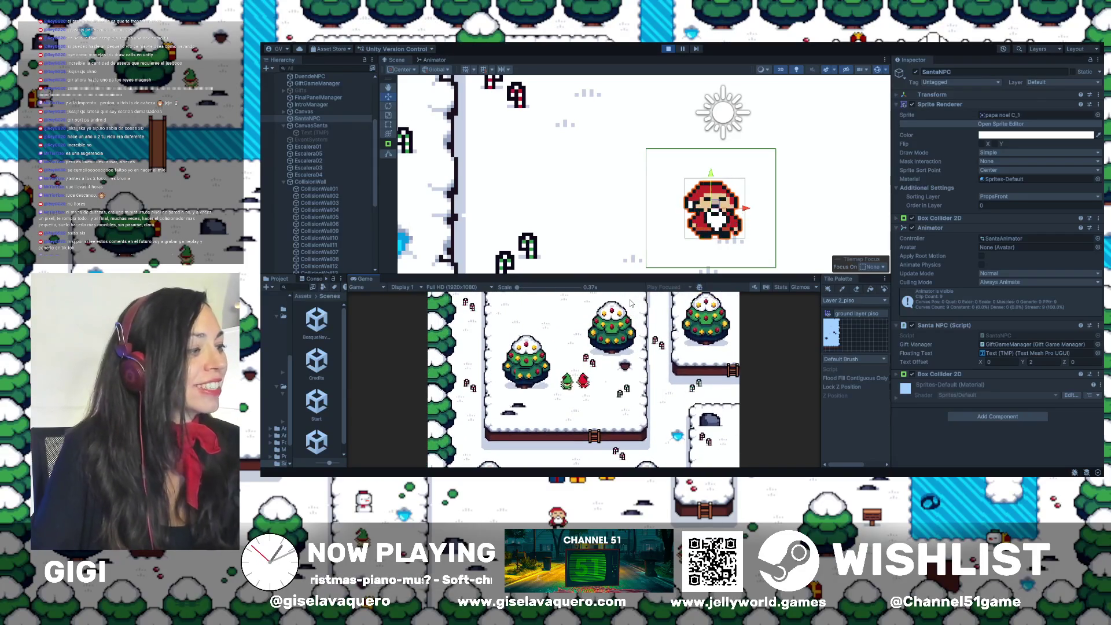
key(Left)
key(Down)
key(Up)
key(Right)
key(Up)
key(Left)
key(Up)
key(Left)
key(Up)
key(Right)
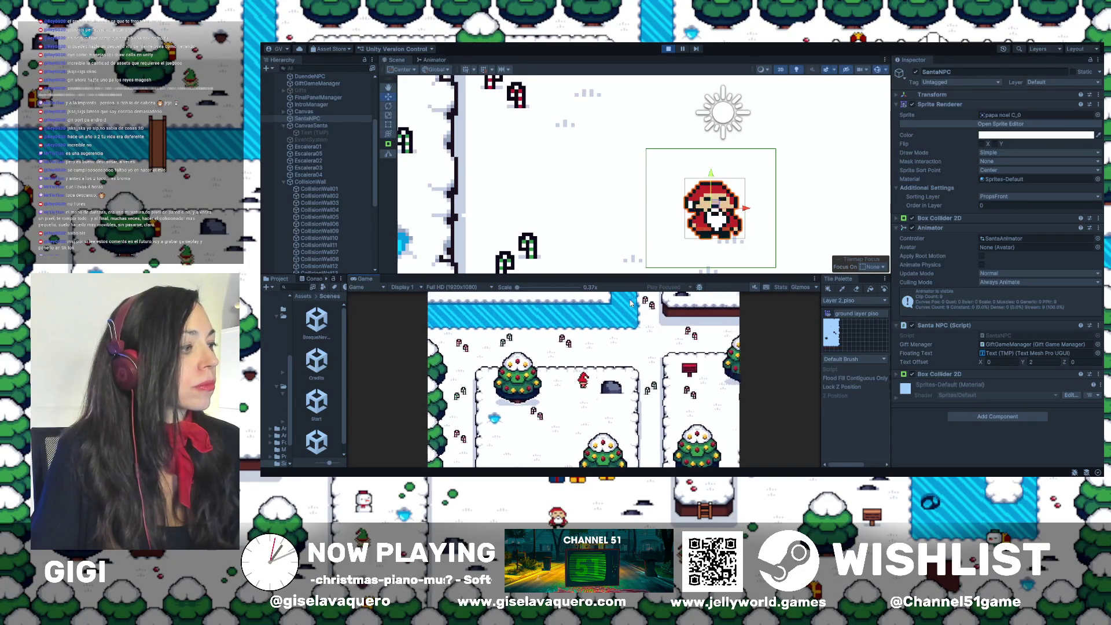
Walk the player down and across the snowy map to the big tree and back
key(Down)
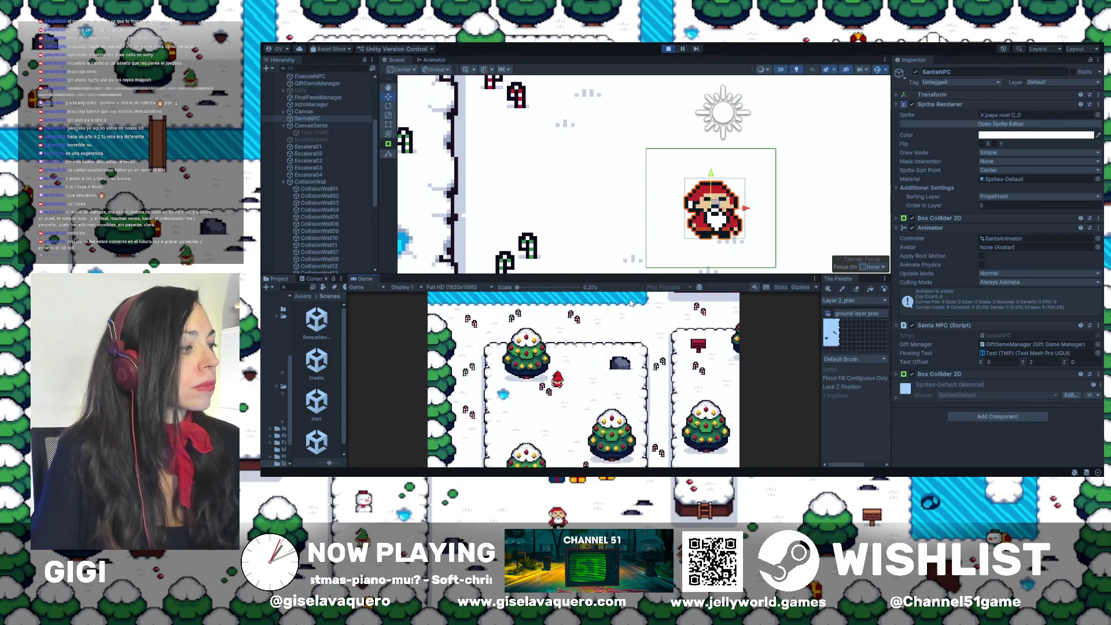
key(Down)
key(Right)
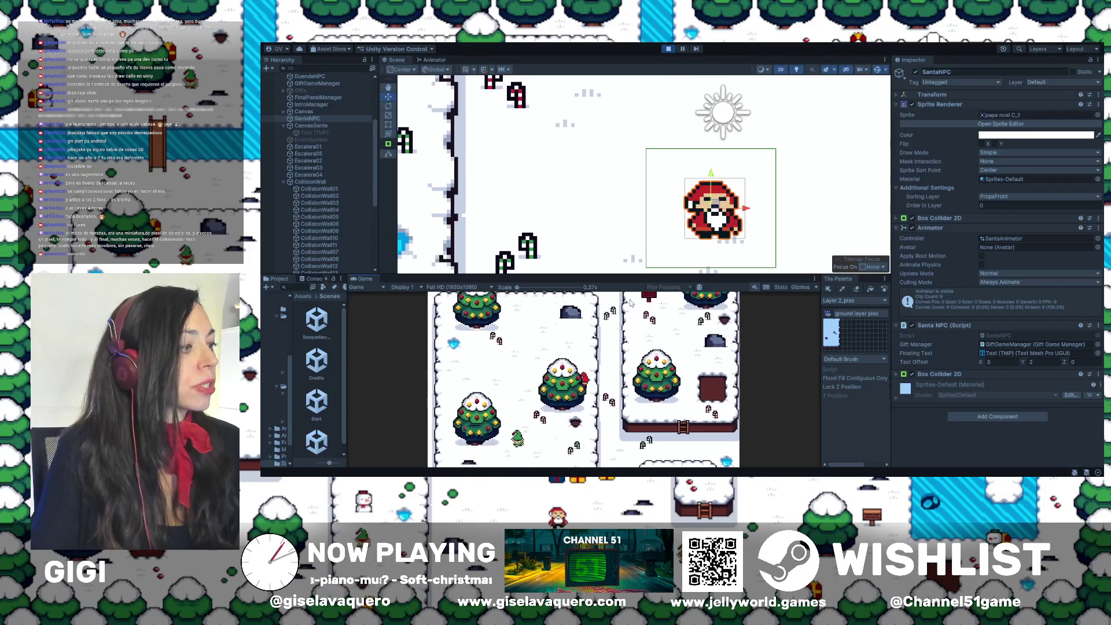
key(Up)
key(Down)
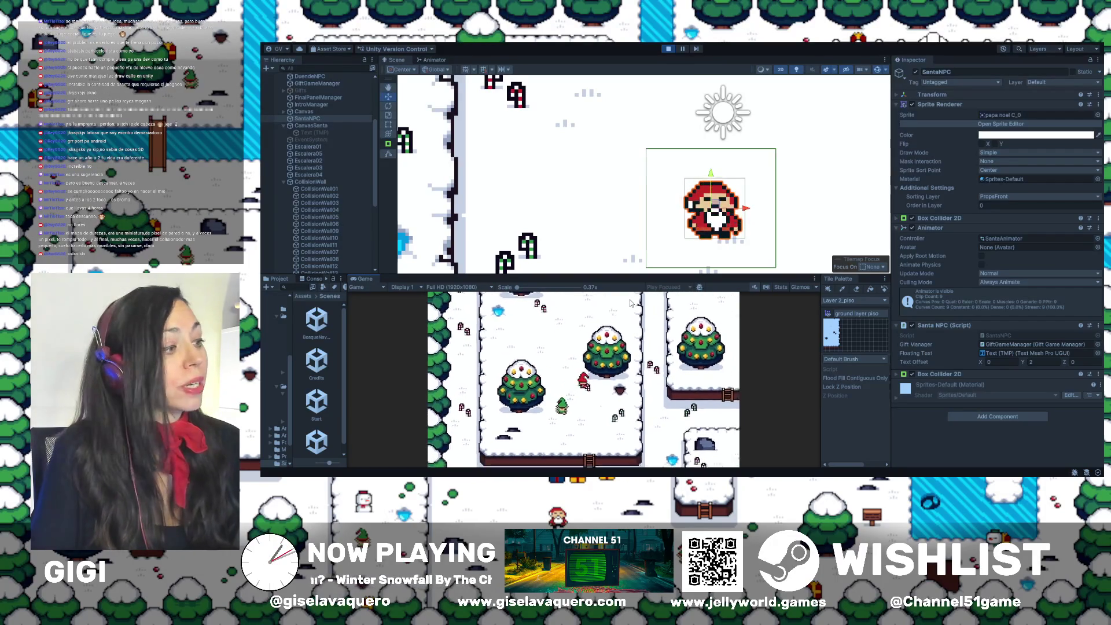
key(Down)
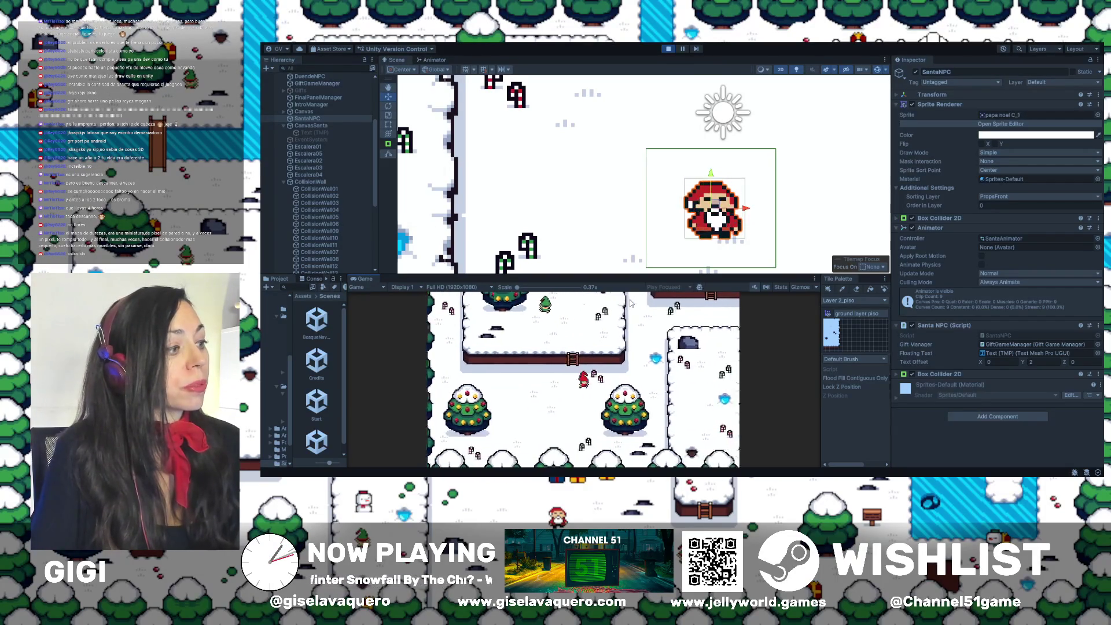
key(Down)
key(Left)
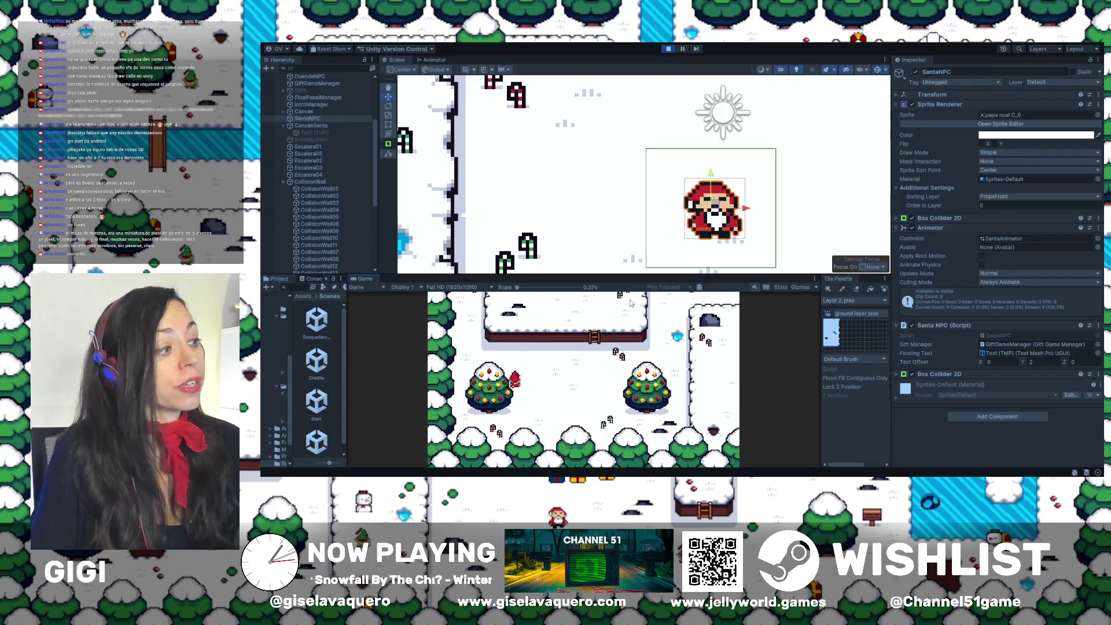
key(Down)
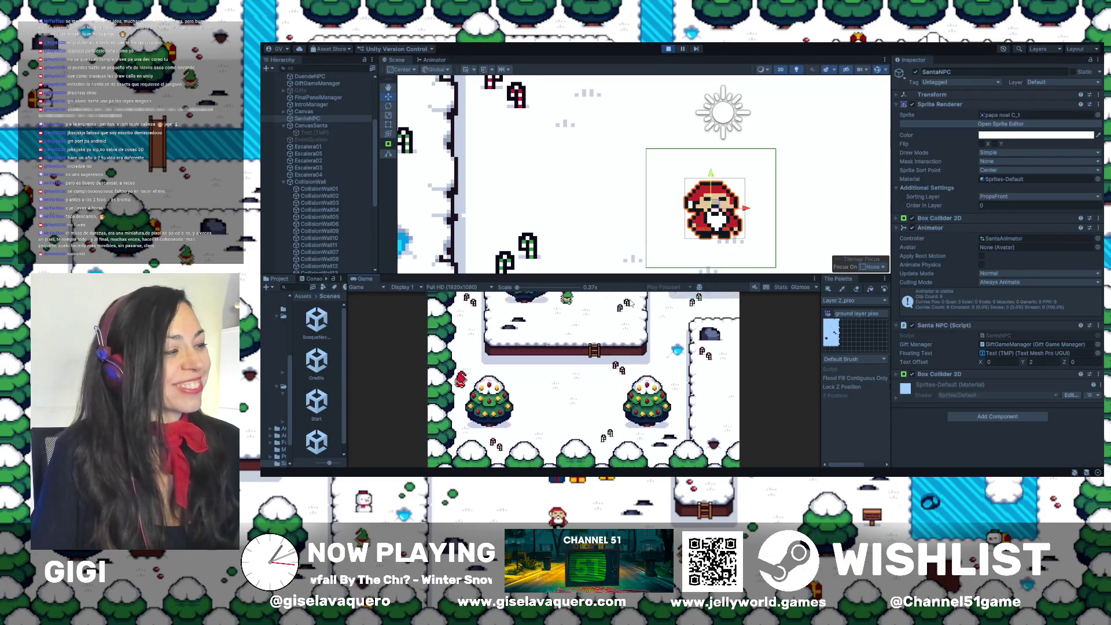
key(Up)
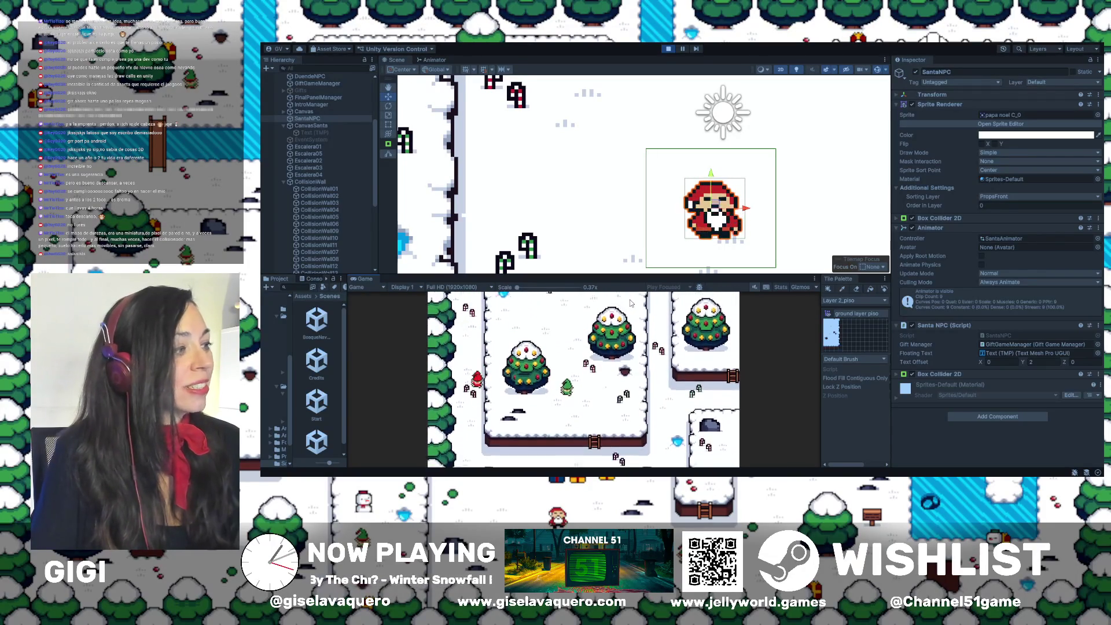
key(Right)
key(Down)
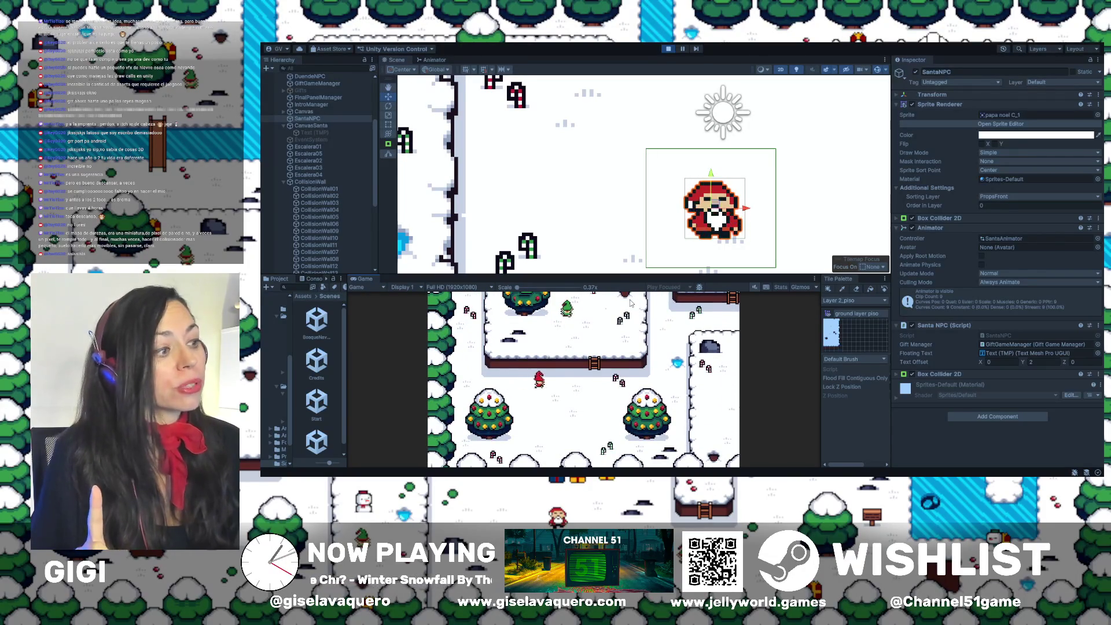
key(Right)
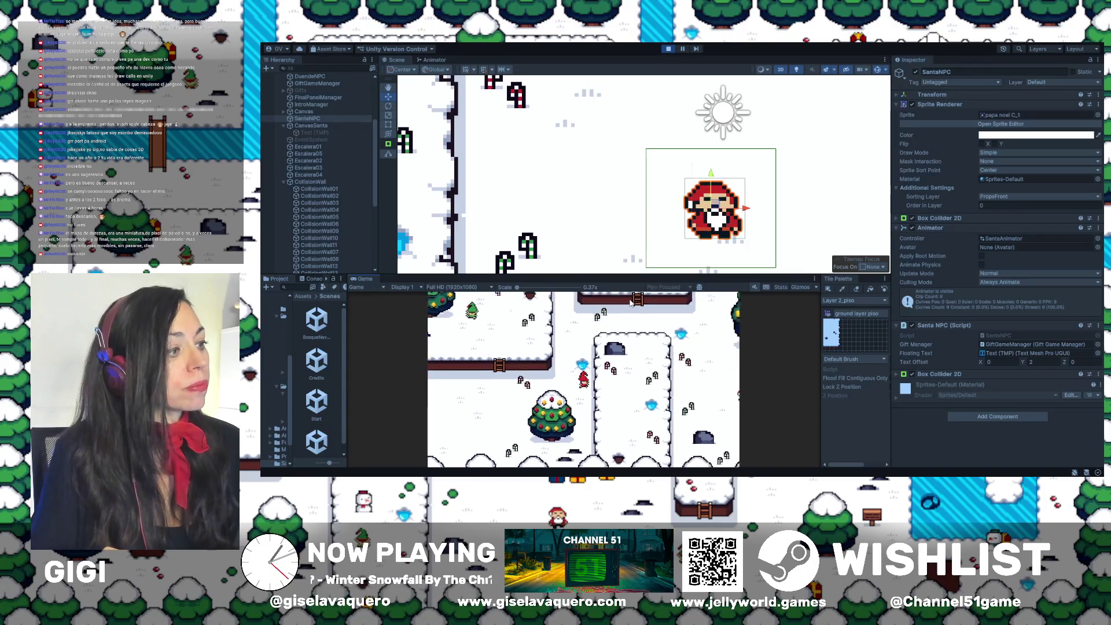
key(Right)
key(Up)
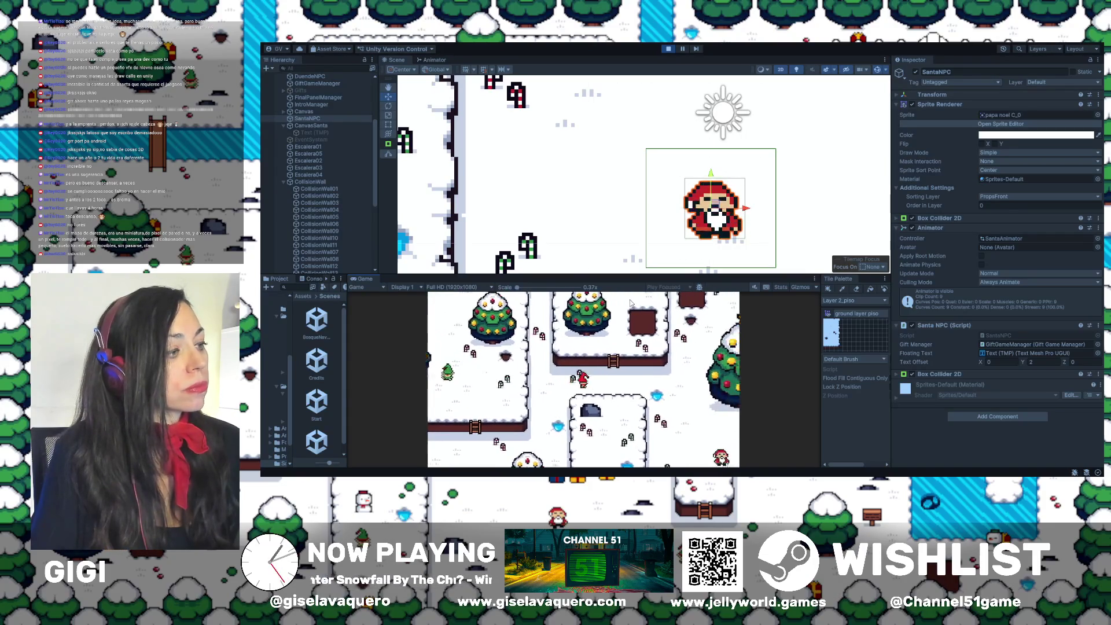
key(Up)
key(Right)
key(Up)
key(Left)
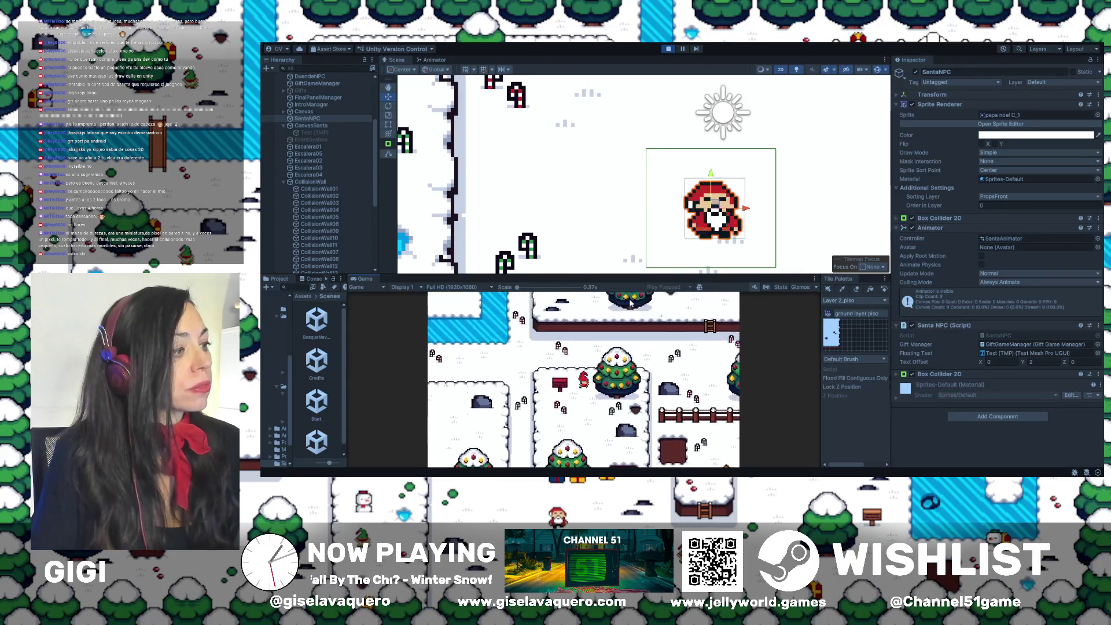
key(Down)
key(Down)
key(Down)
key(Right)
key(Right)
key(Down)
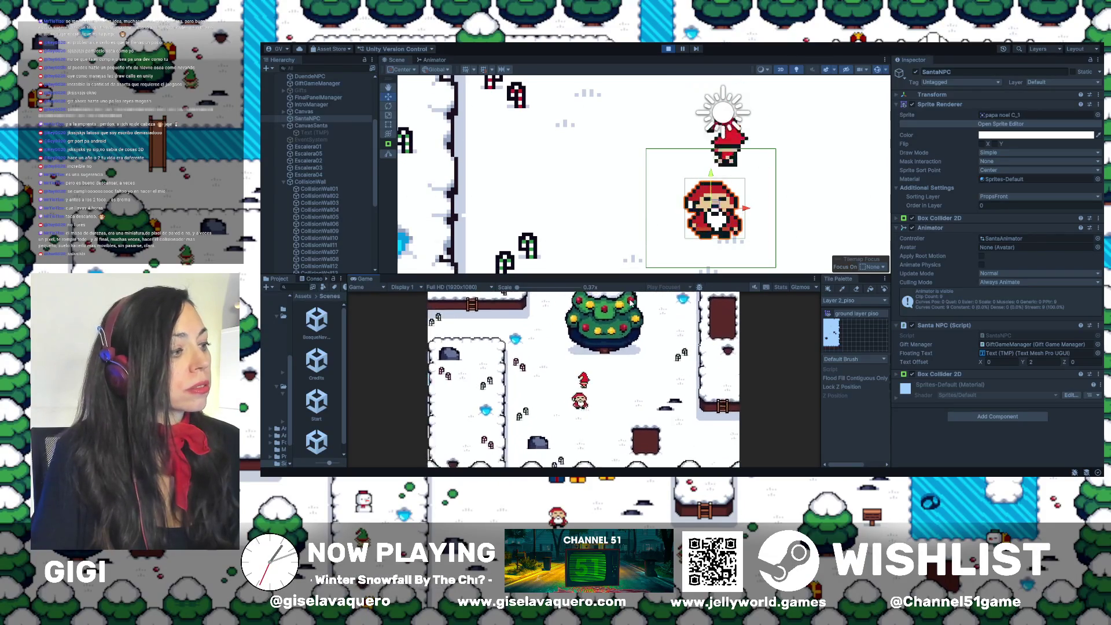
key(Down)
key(Right)
key(Left)
key(Down)
key(Up)
key(Left)
key(Up)
key(Up)
key(Right)
key(Right)
key(Down)
key(Right)
key(Down)
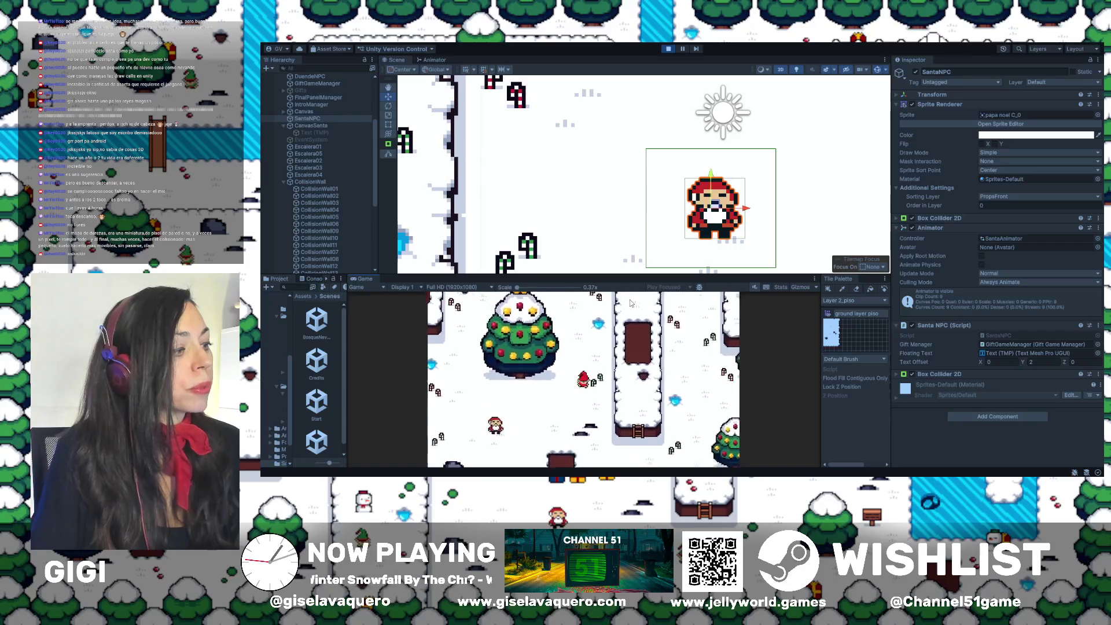
Walk through the brown box, climb the ladder to the plateau, and descend beside the frozen water
key(Down)
key(Up)
key(Right)
key(Up)
key(Down)
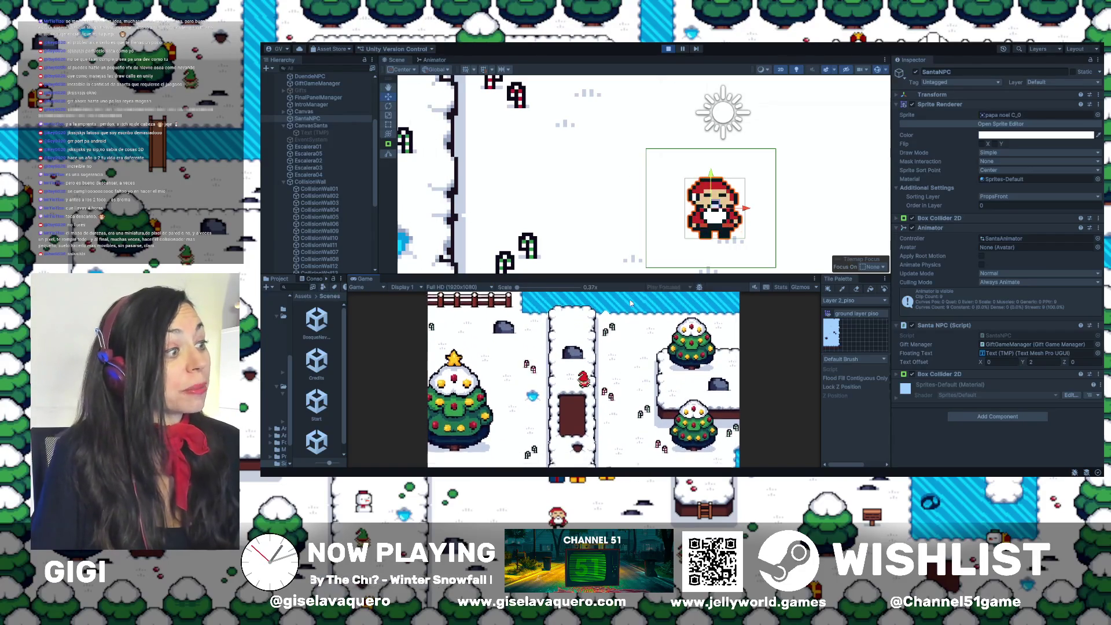
key(Down)
key(Right)
key(Up)
key(Right)
key(Right)
key(Up)
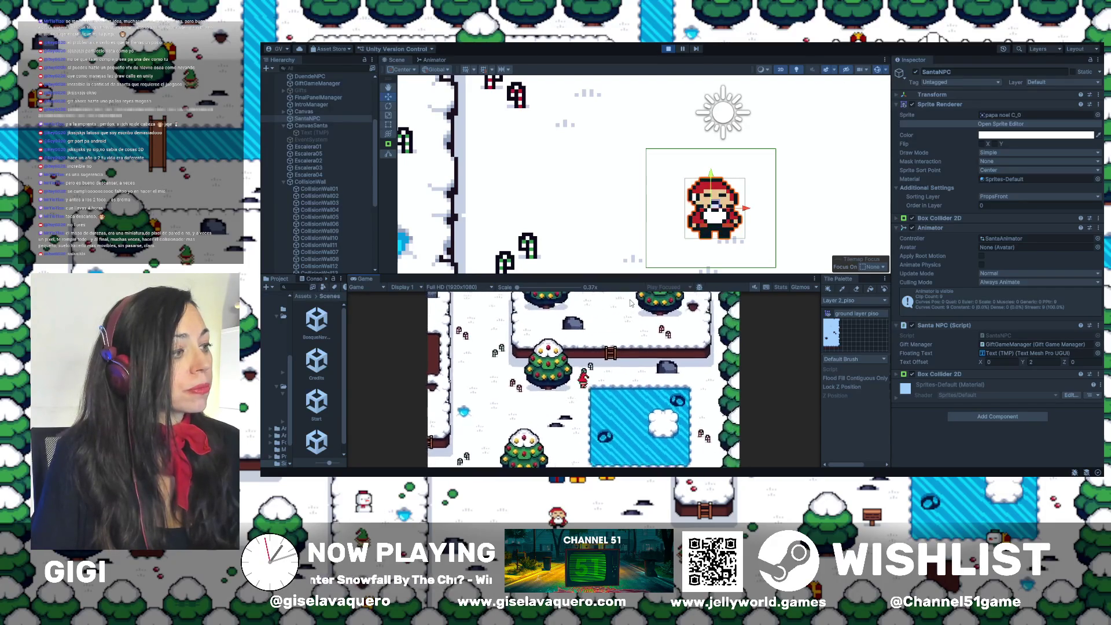
key(Up)
key(Up)
key(Down)
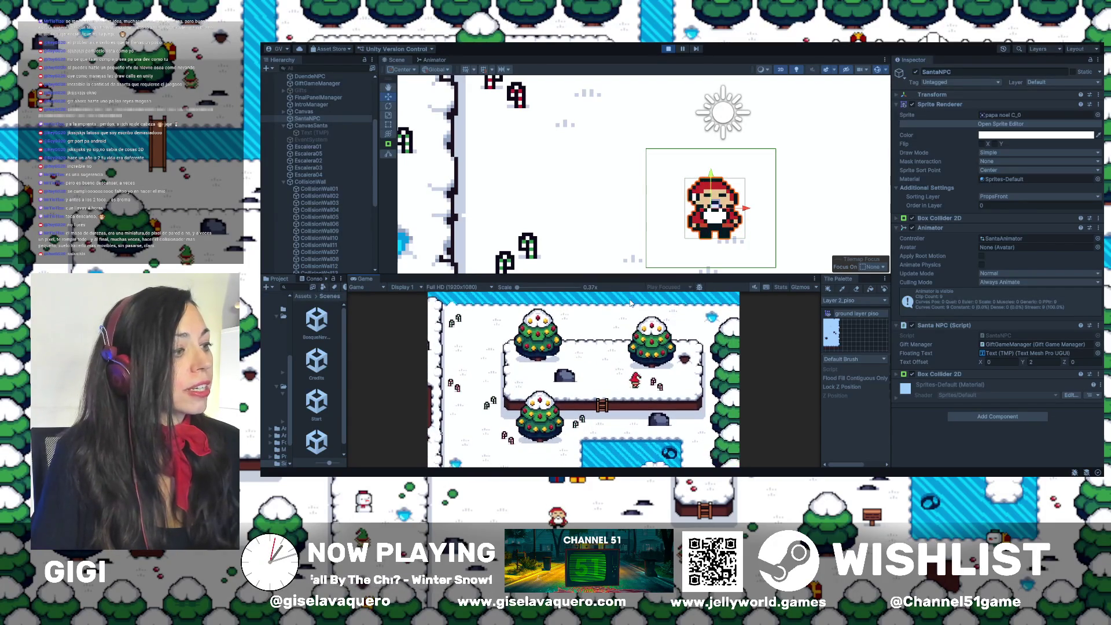
key(Down)
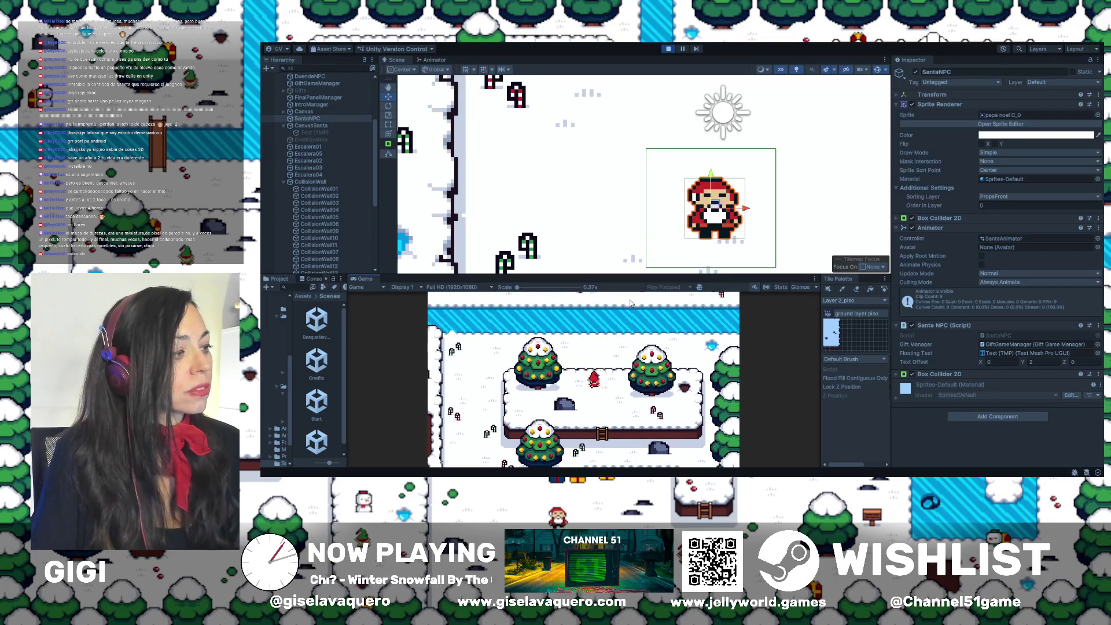
key(Down)
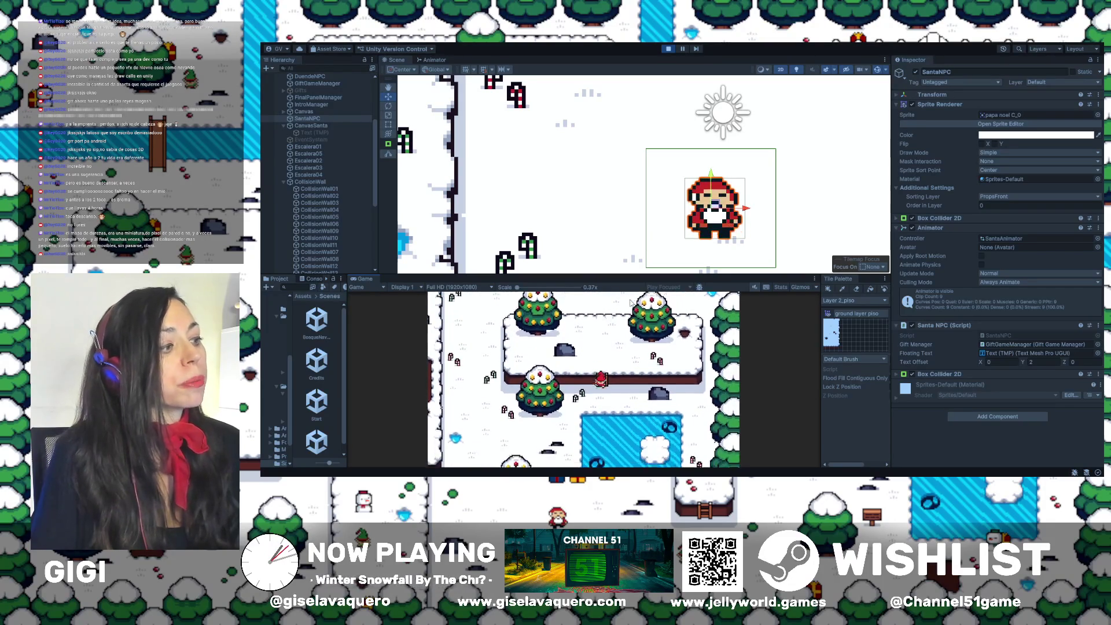
key(Down)
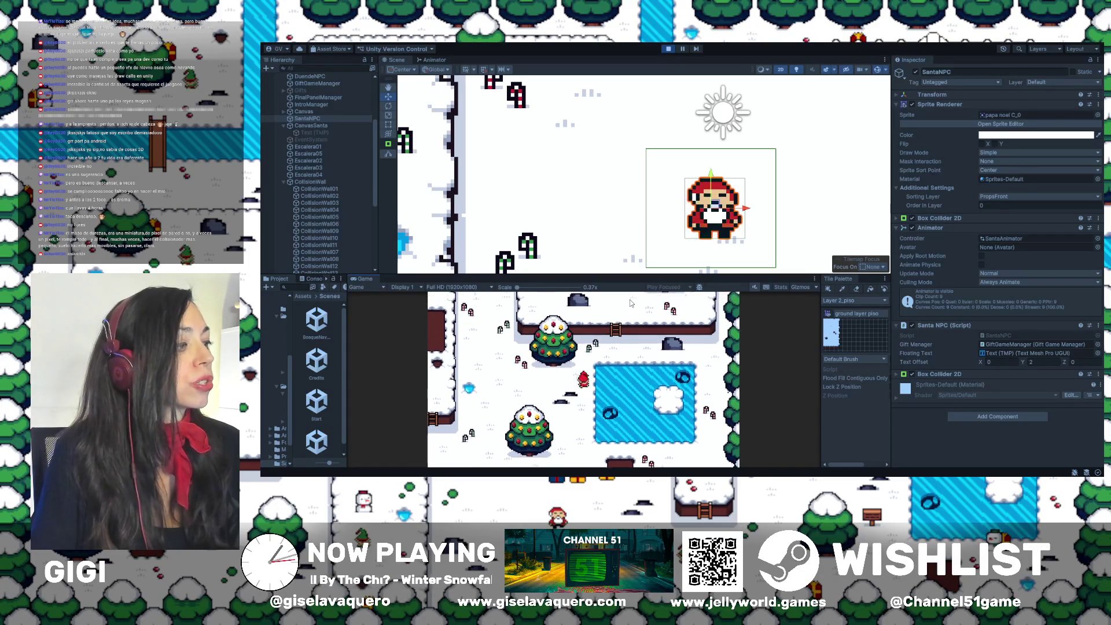
Walk the player around the ladder and plateau, finishing by climbing the ladder again
key(Left)
key(Right)
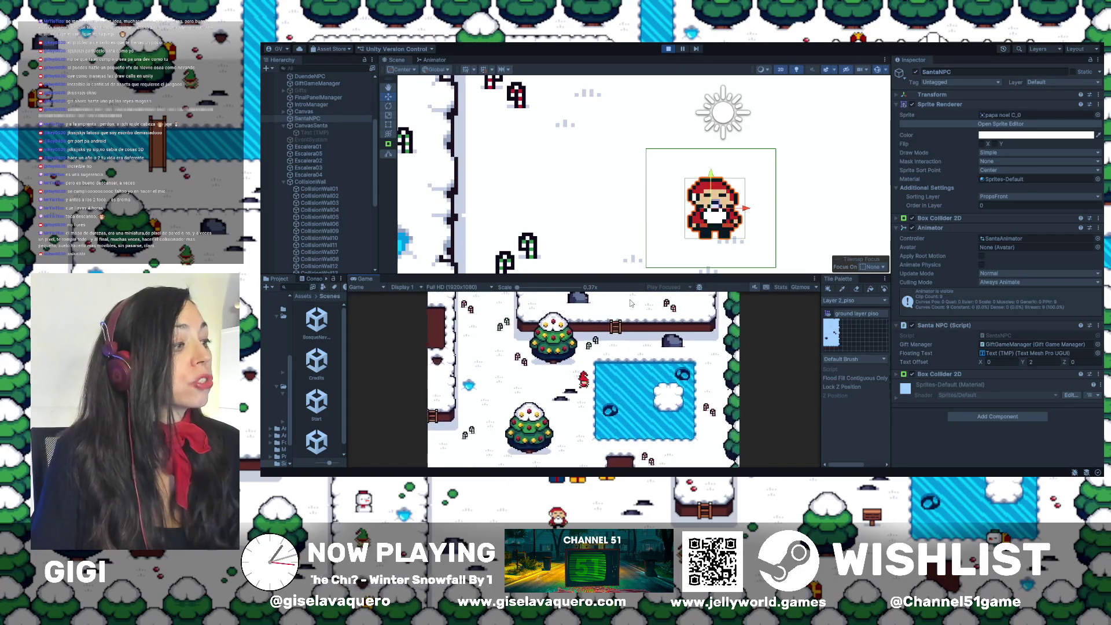
key(Up)
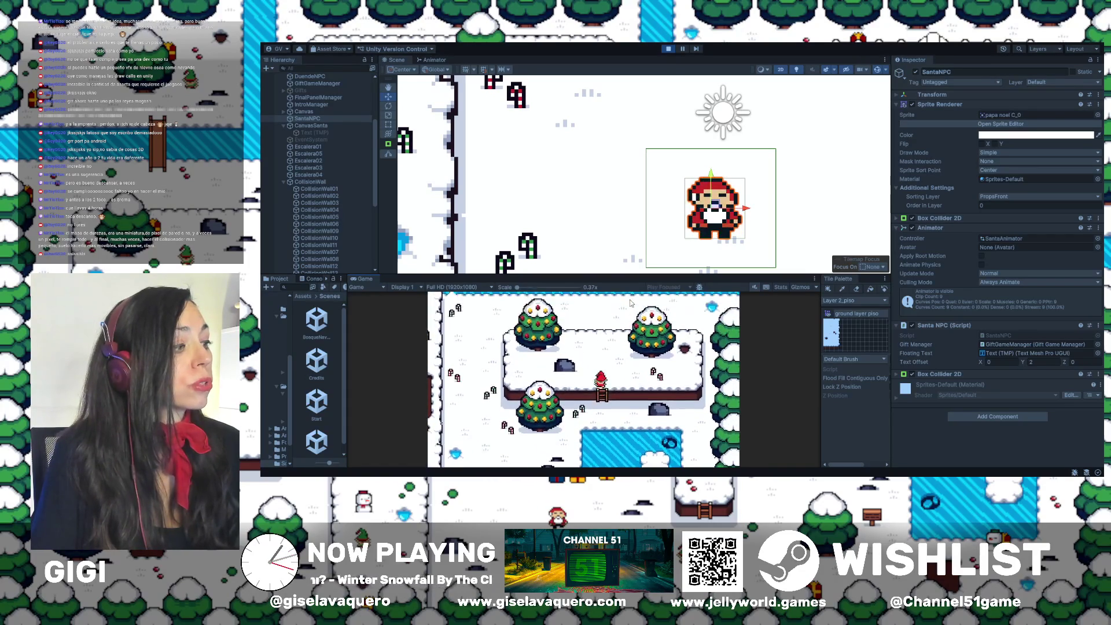
key(Left)
key(Down)
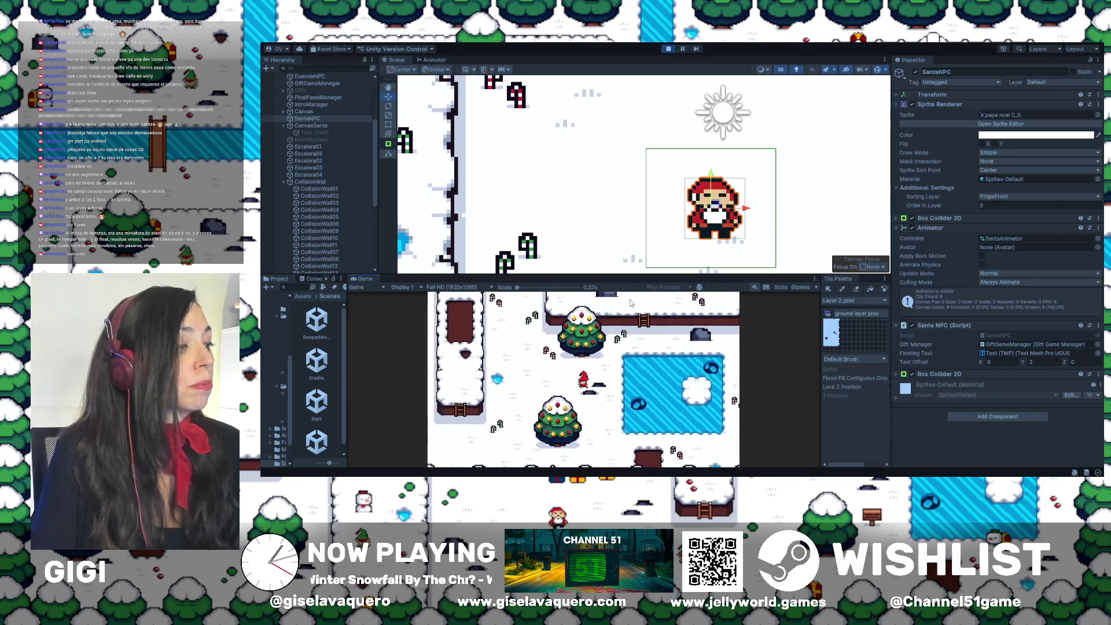
key(Down)
key(Right)
key(Up)
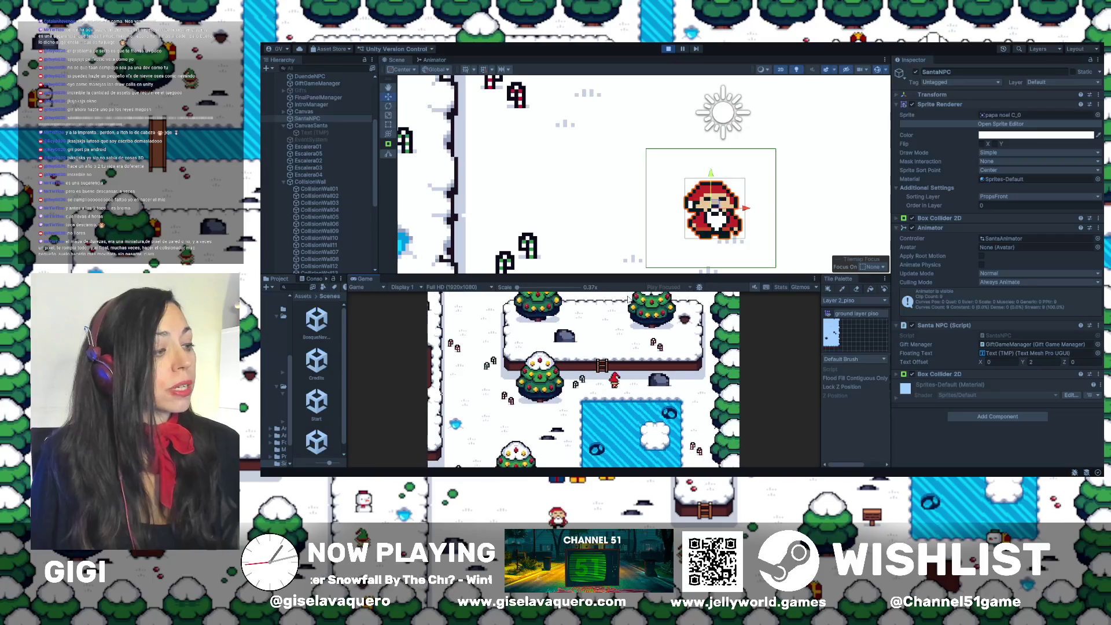
key(Down)
key(Up)
key(Down)
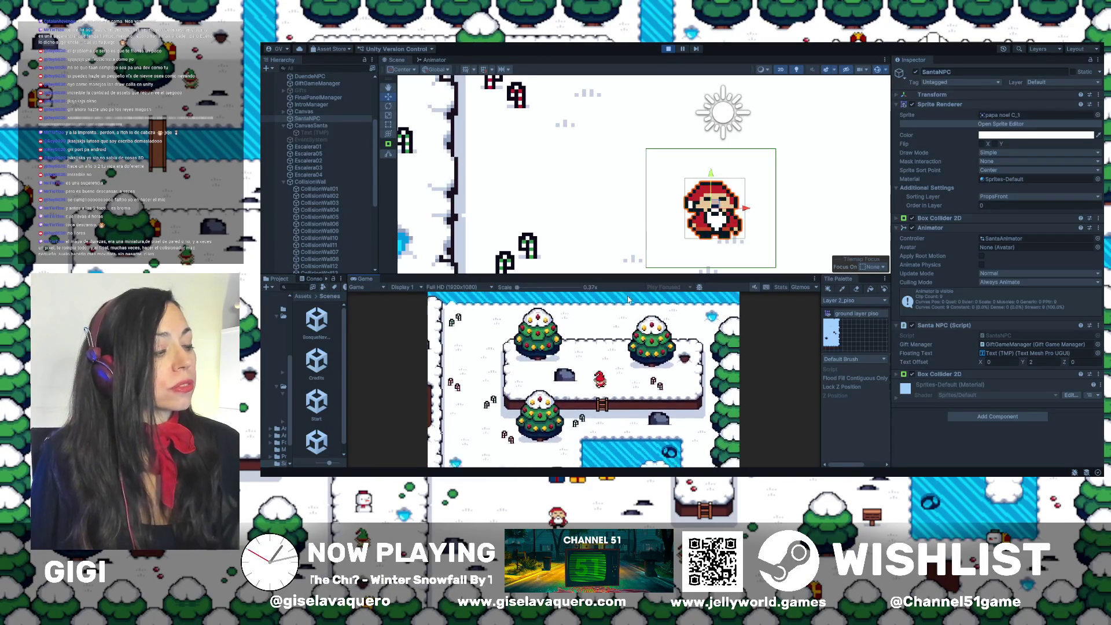
key(Left)
key(Down)
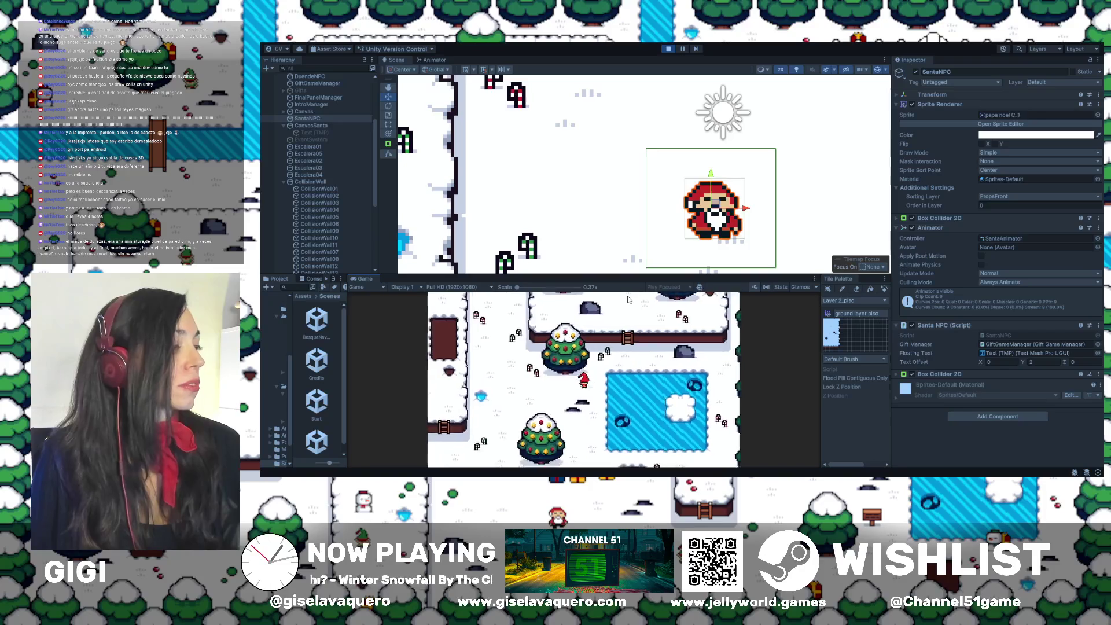
key(Left)
key(Left)
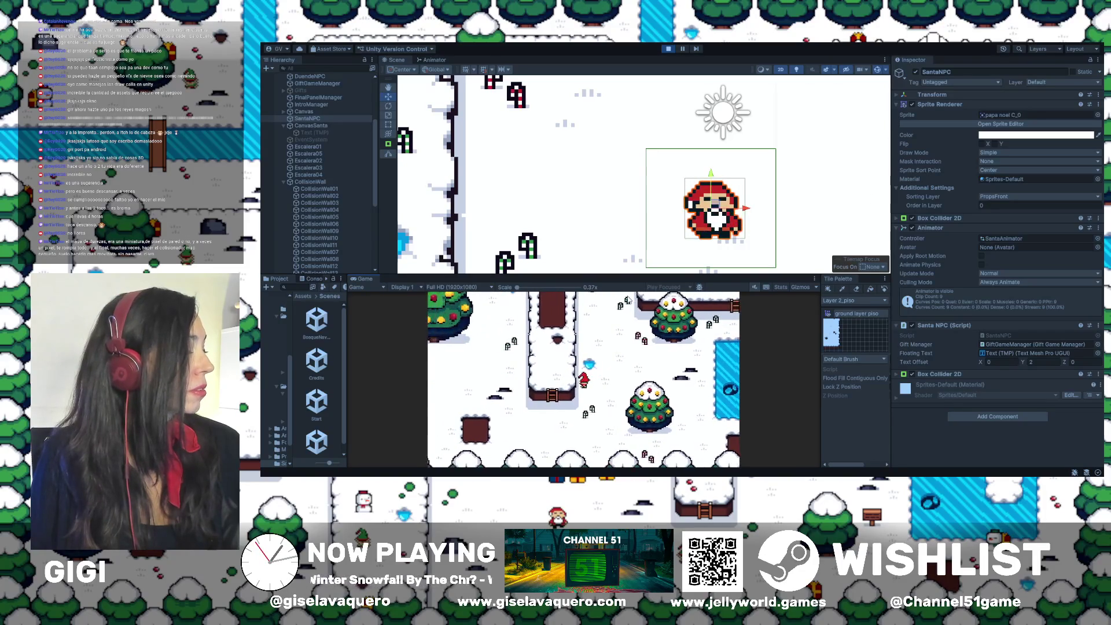
key(Down)
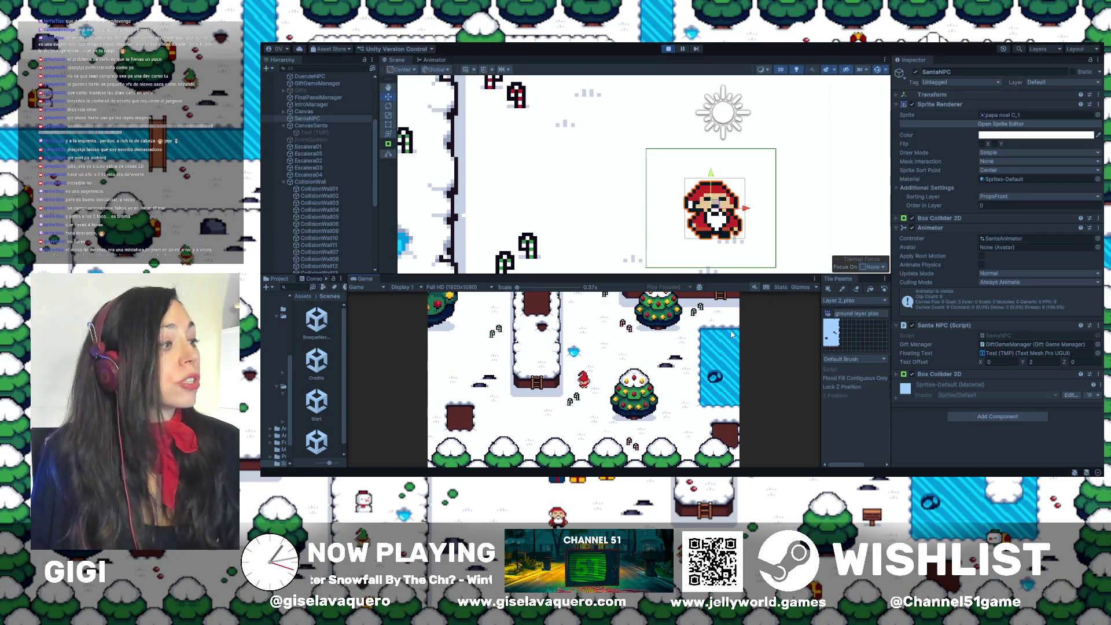
key(Up)
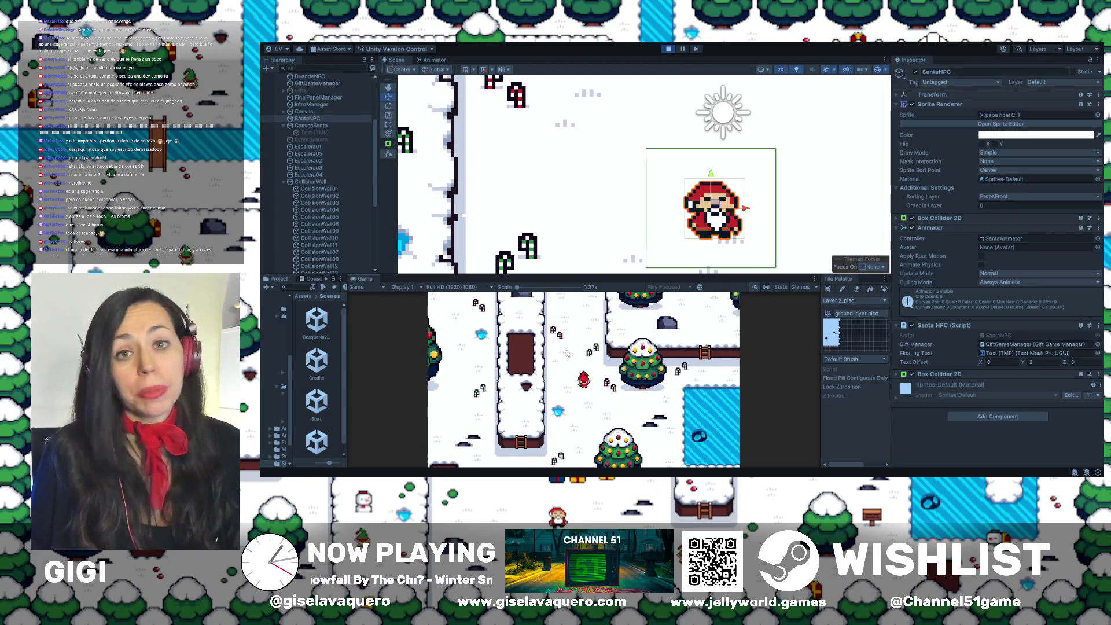
key(Up)
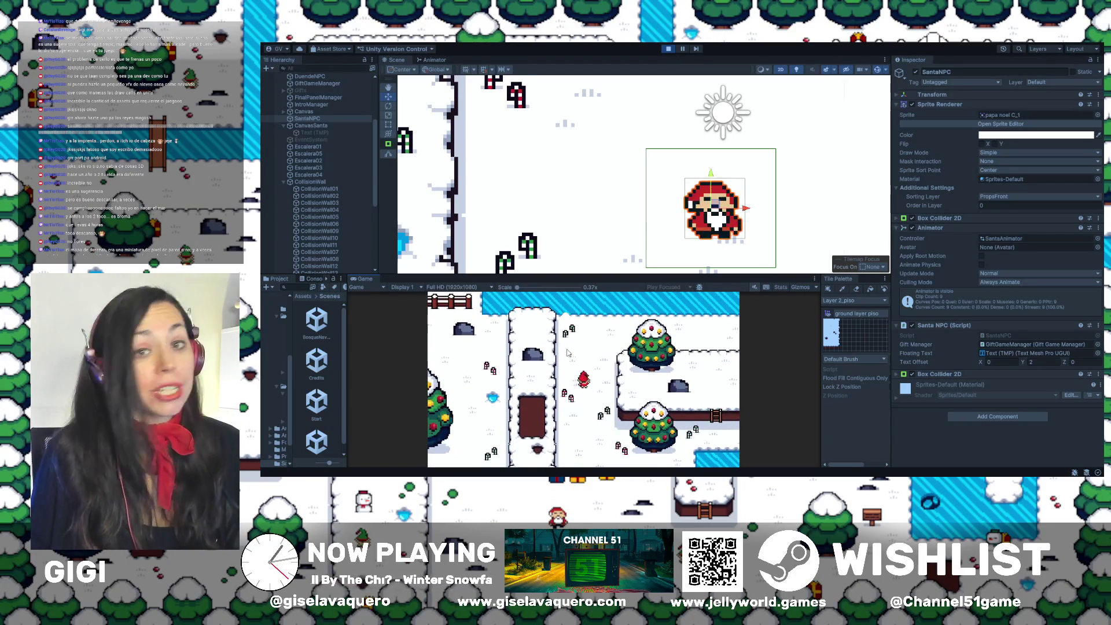
key(Down)
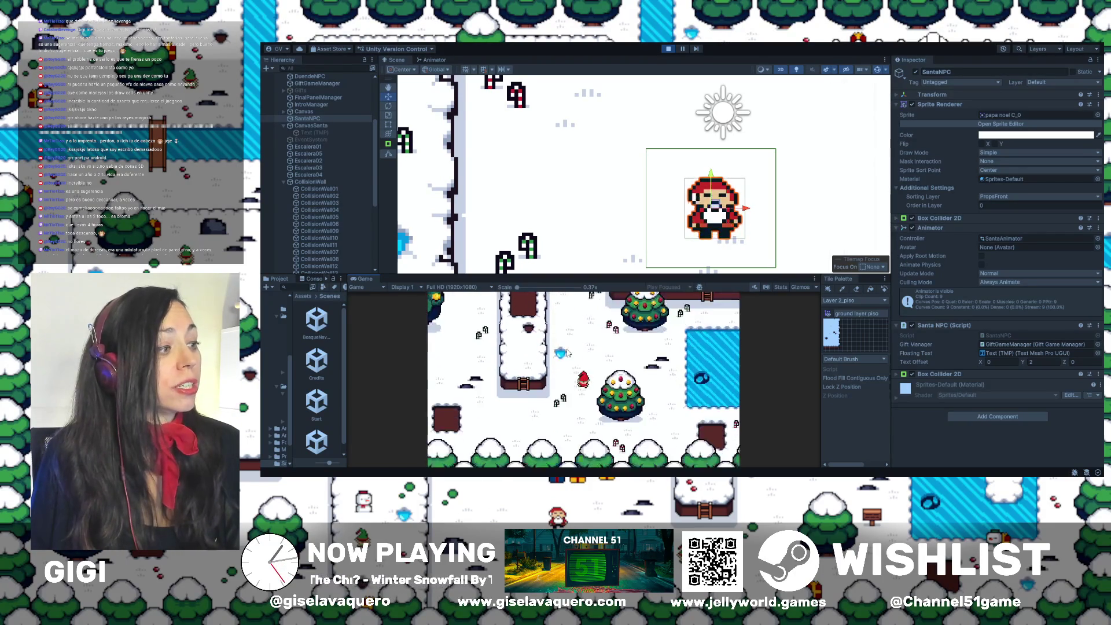
key(Left)
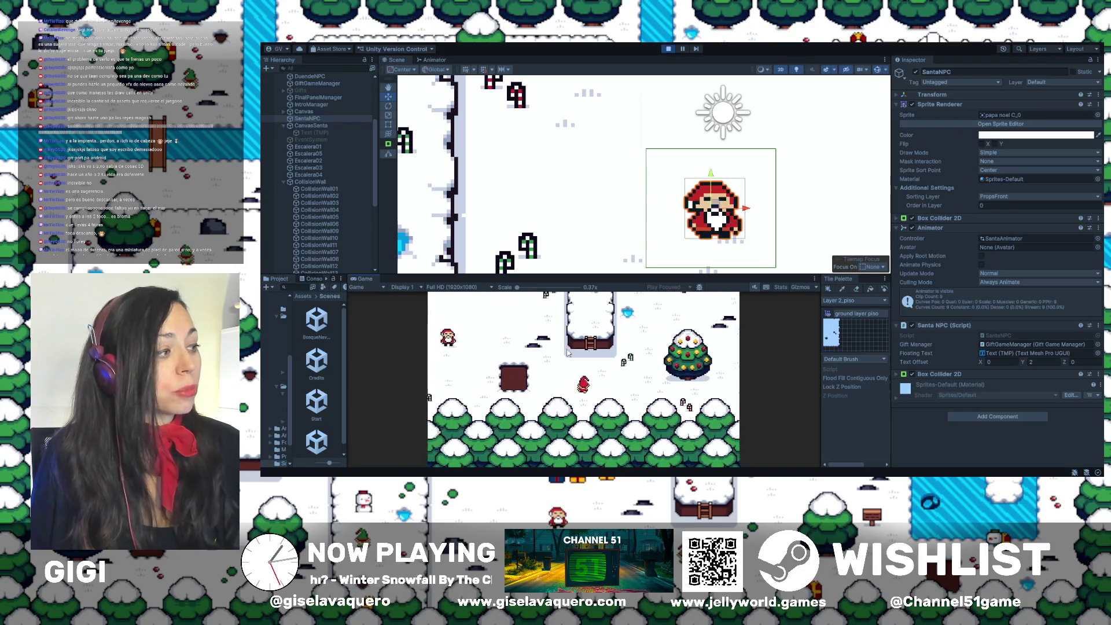
key(Right)
key(Up)
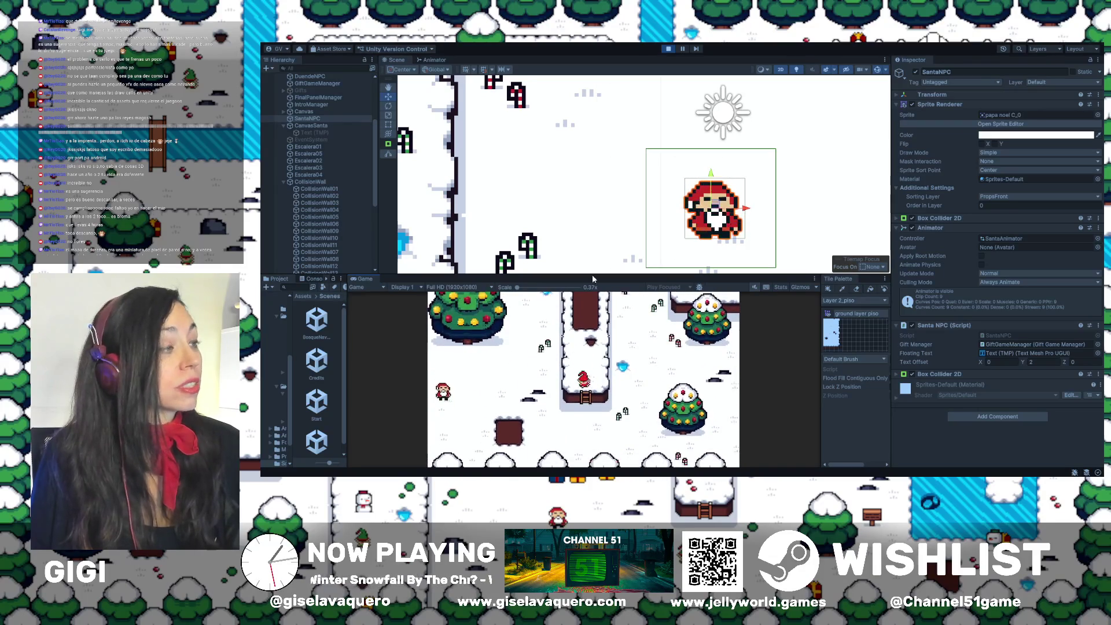
Stop Play mode and activate the Gifts object so its gift popups appear
click(669, 49)
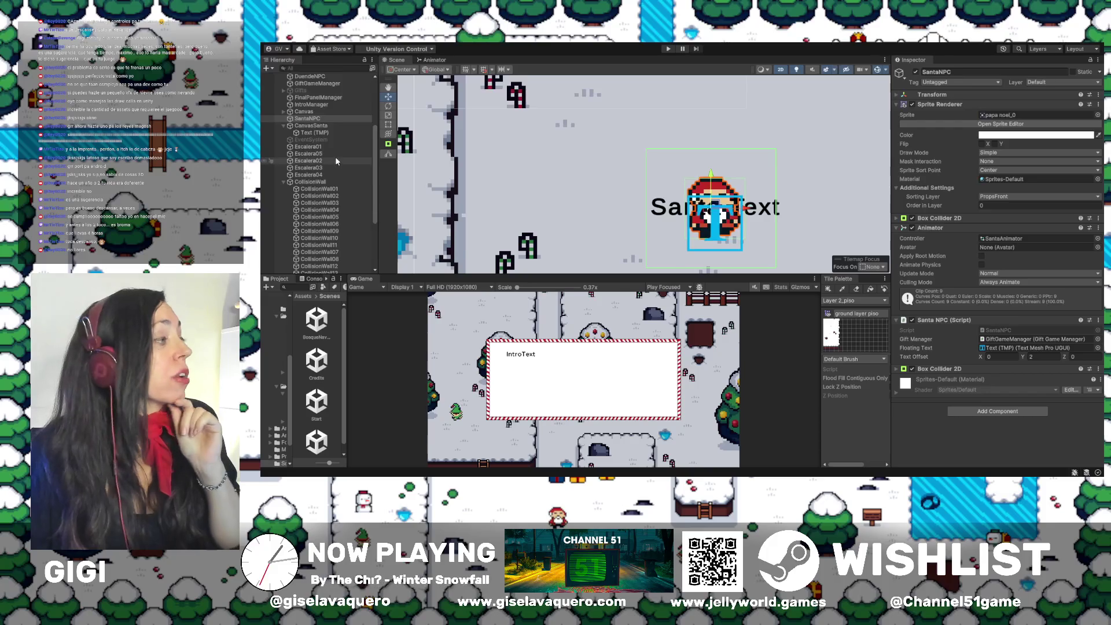
click(301, 91)
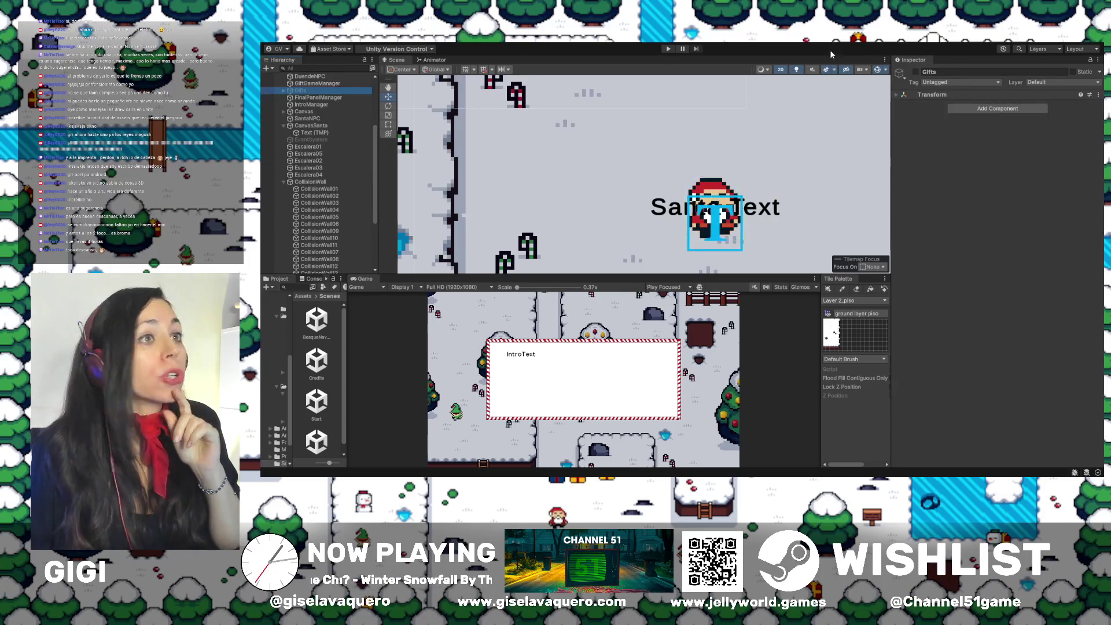
click(916, 72)
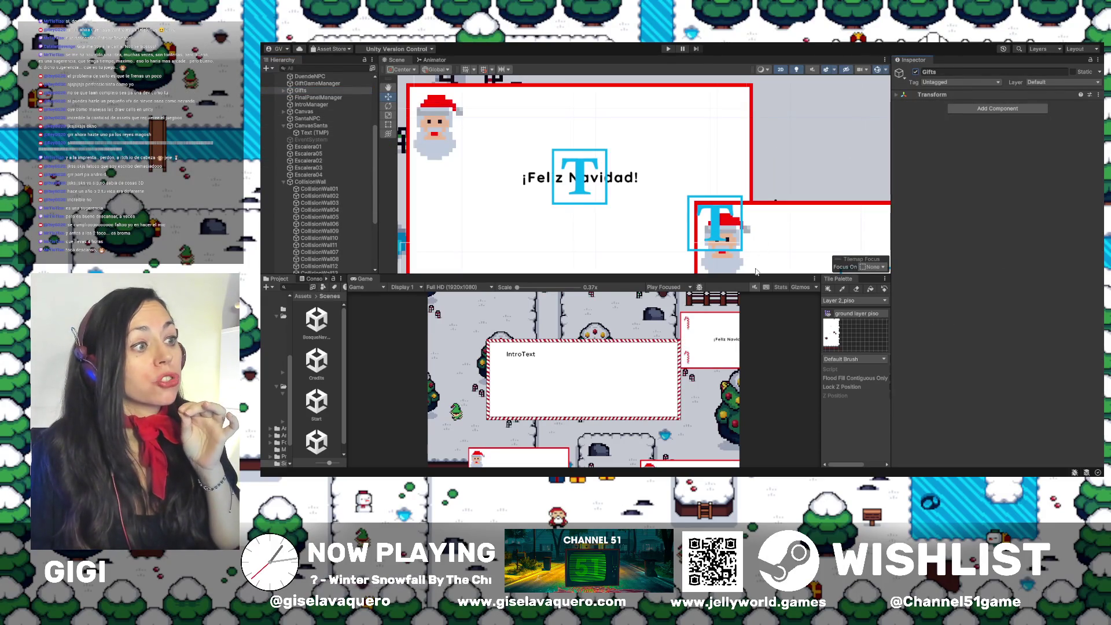
Resize the Scene/Game split, zoom out toward the cabin, and expand Gifts to list its chests
drag(619, 274, 620, 88)
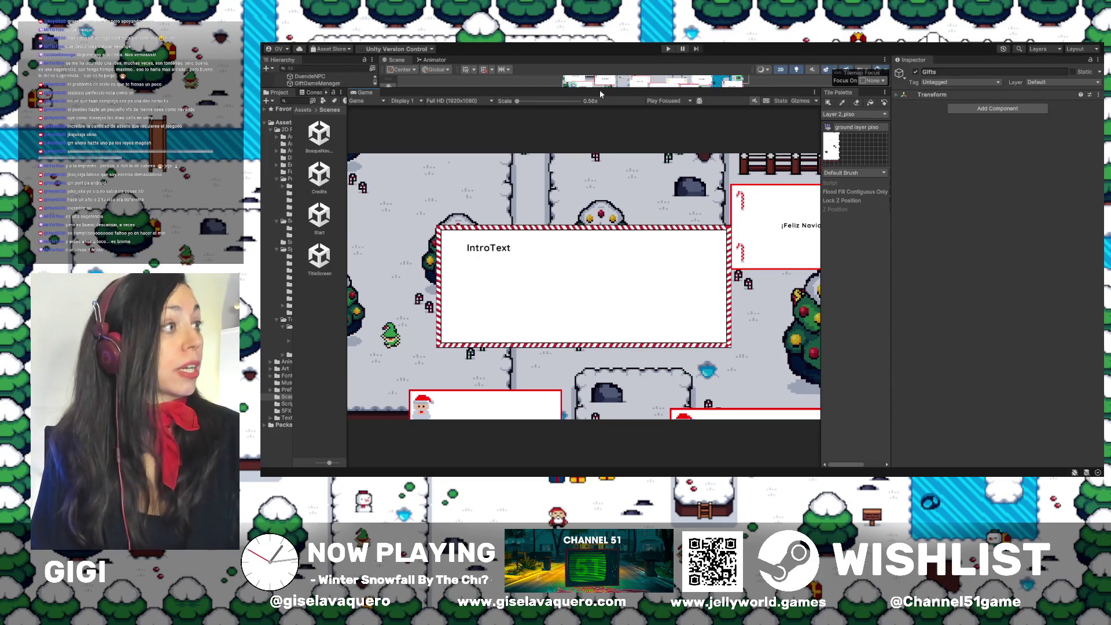
mouse_move(600, 91)
mouse_down()
mouse_move(614, 214)
mouse_move(636, 288)
mouse_up()
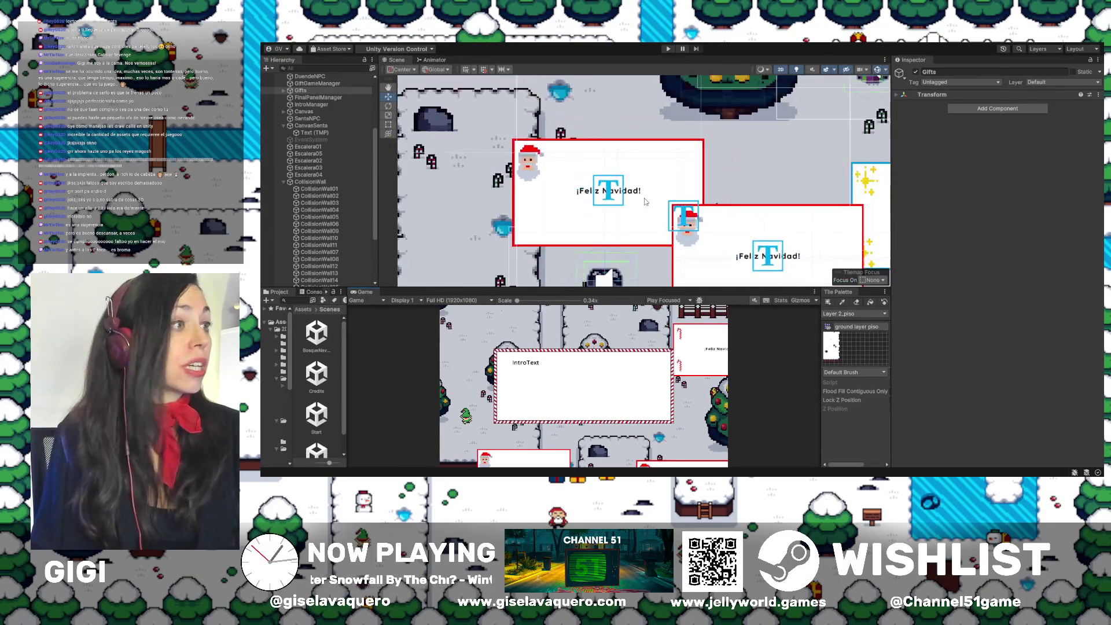
scroll(646, 201, down, 8)
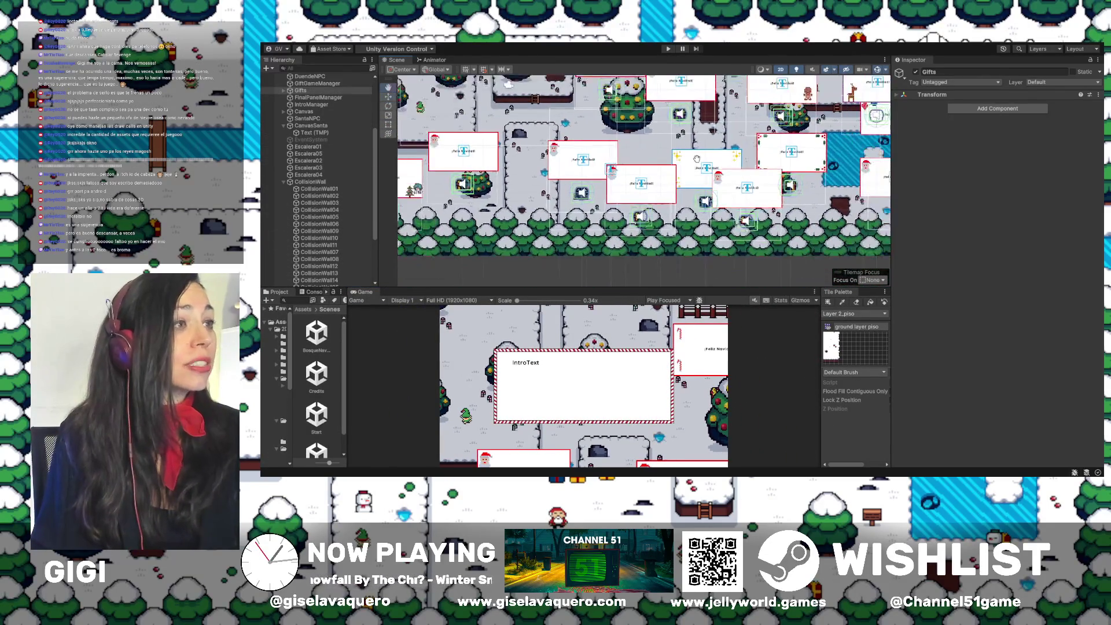
scroll(698, 163, down, 5)
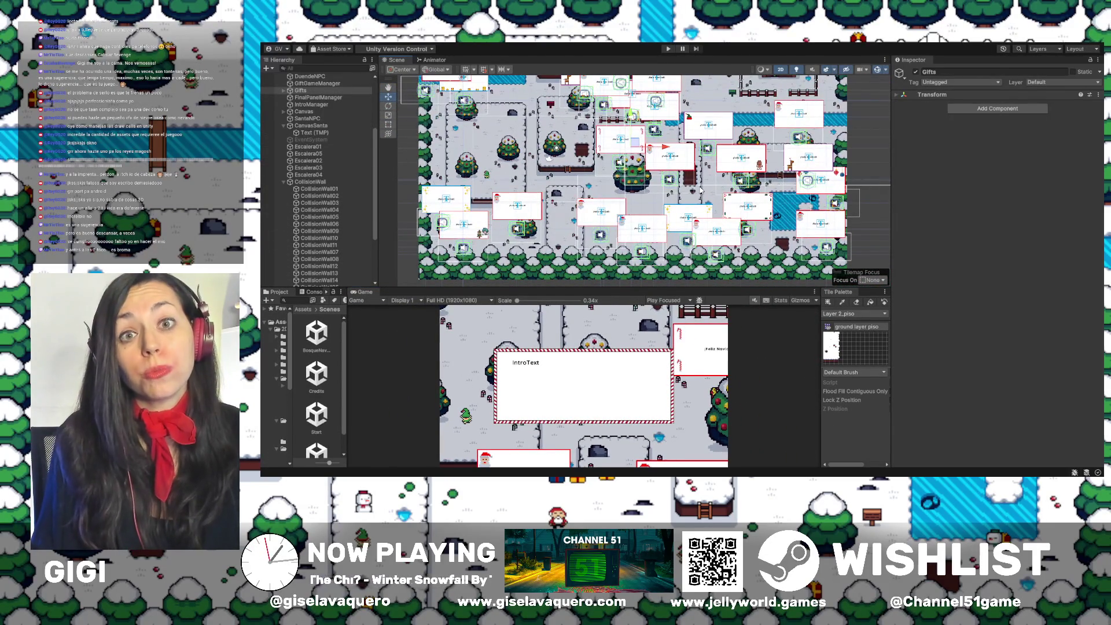
mouse_move(700, 167)
mouse_down()
mouse_move(677, 188)
mouse_move(693, 198)
mouse_up()
scroll(683, 191, down, 1)
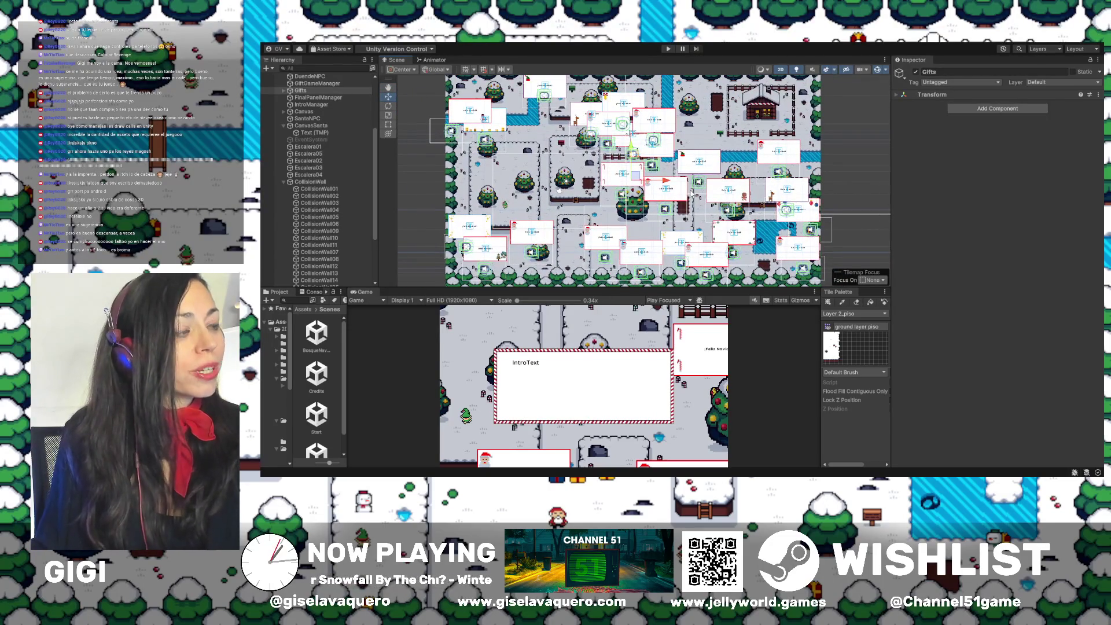
scroll(692, 193, down, 1)
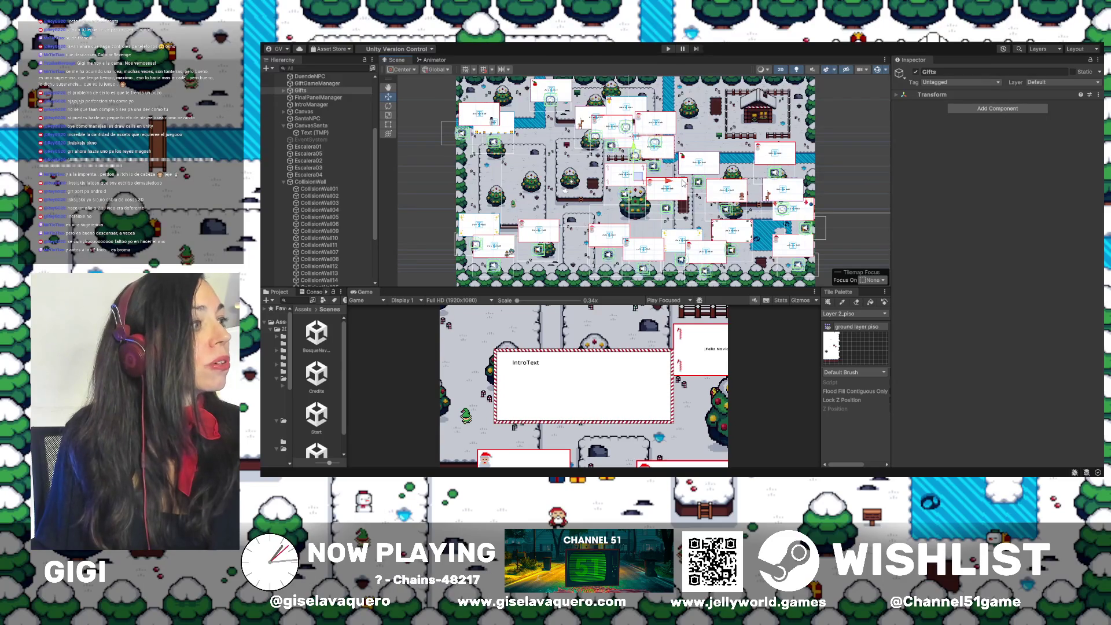
drag(681, 179, 688, 182)
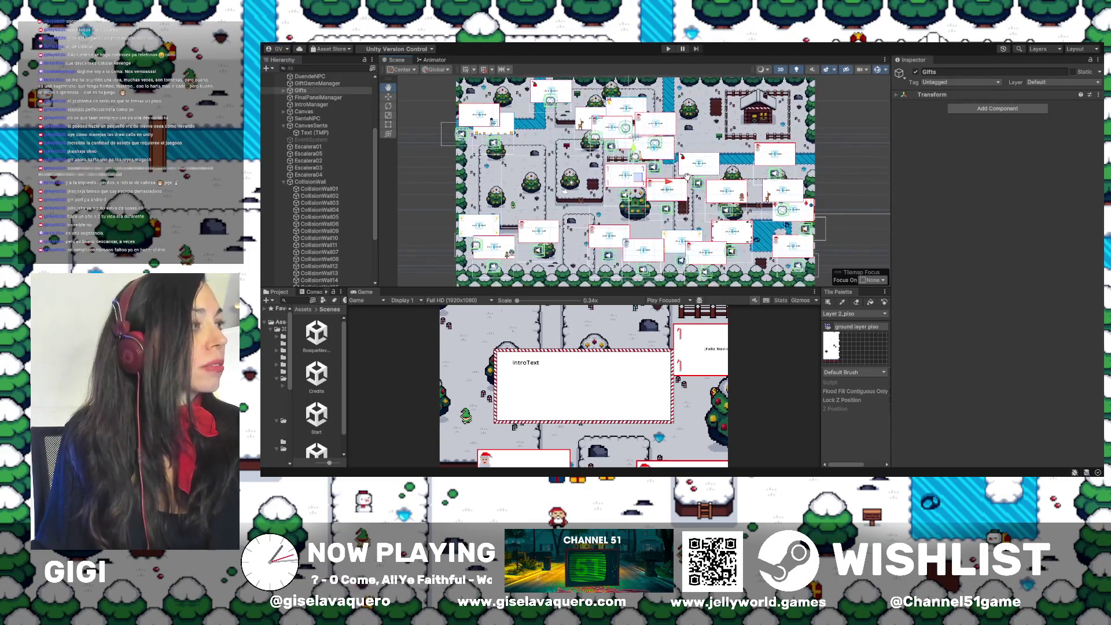
scroll(683, 181, down, 1)
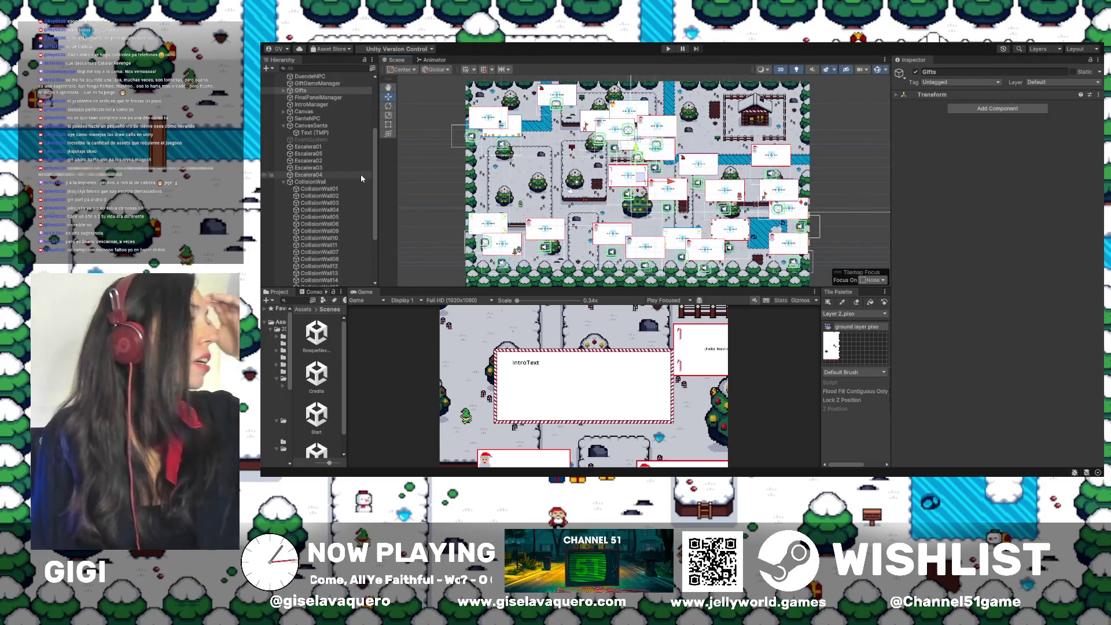
click(284, 90)
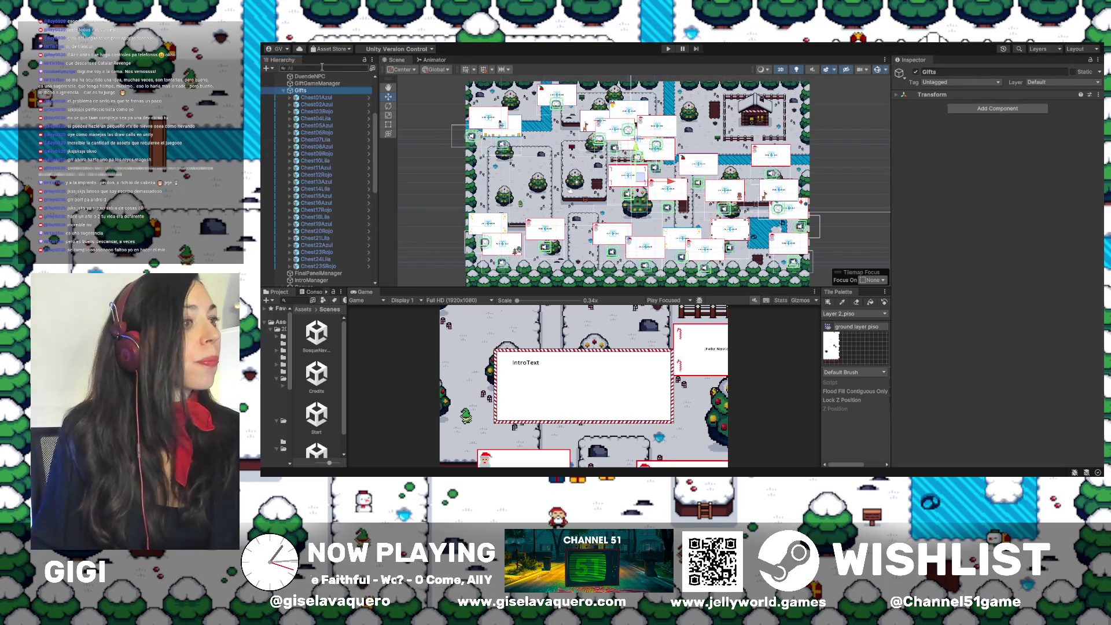
Filter the Hierarchy for the CanvasUI objects and deactivate all 25 popup canvases
click(322, 68)
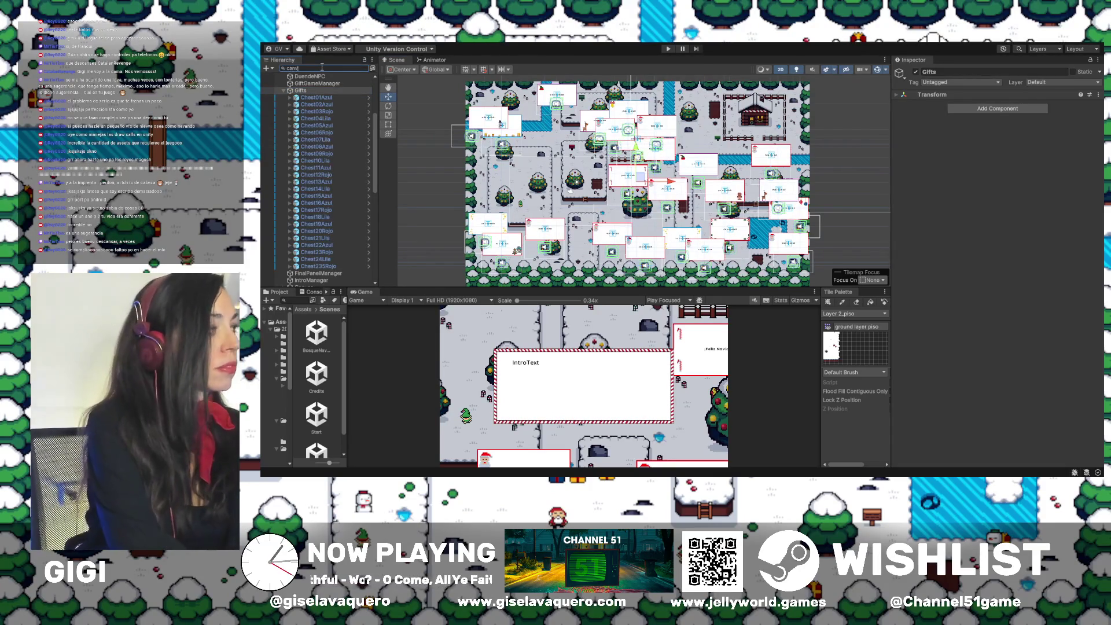
text(asui)
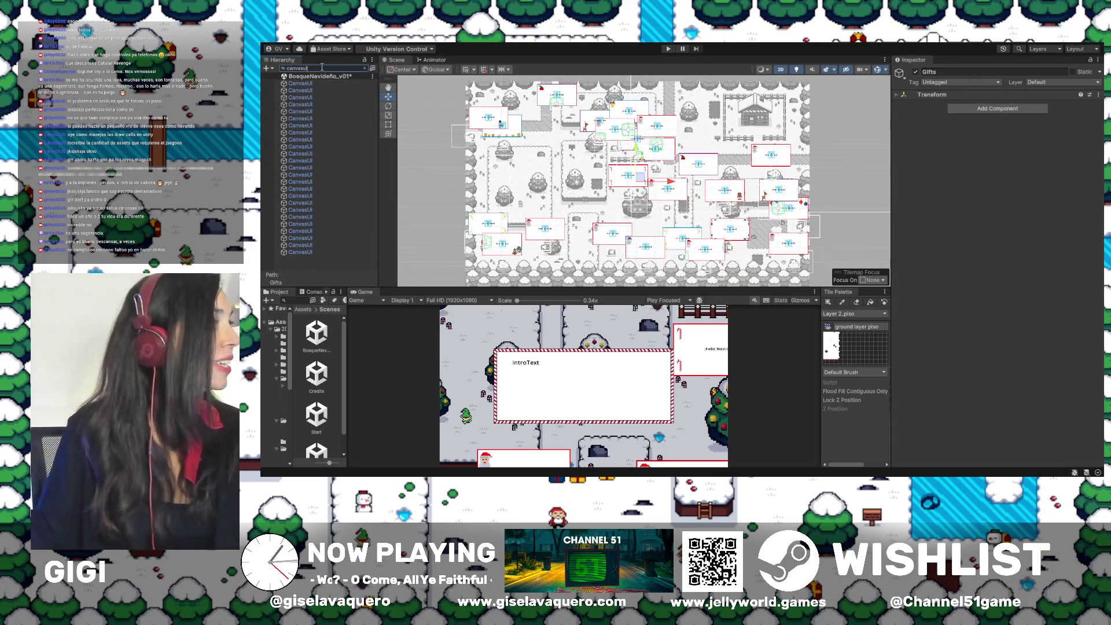
click(319, 84)
shift+click(316, 252)
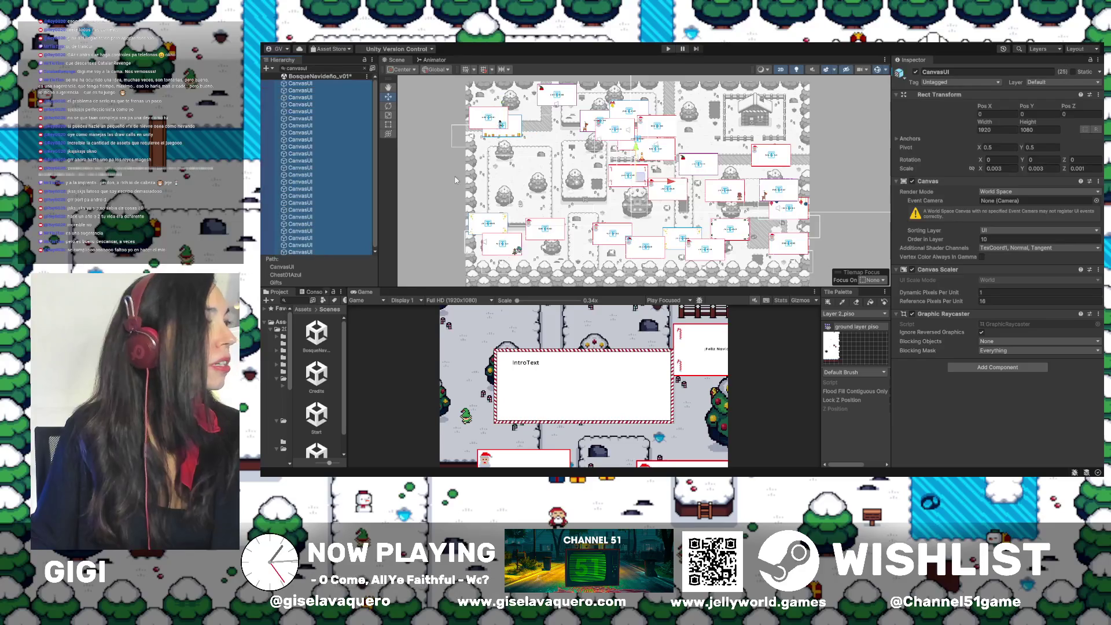
click(916, 72)
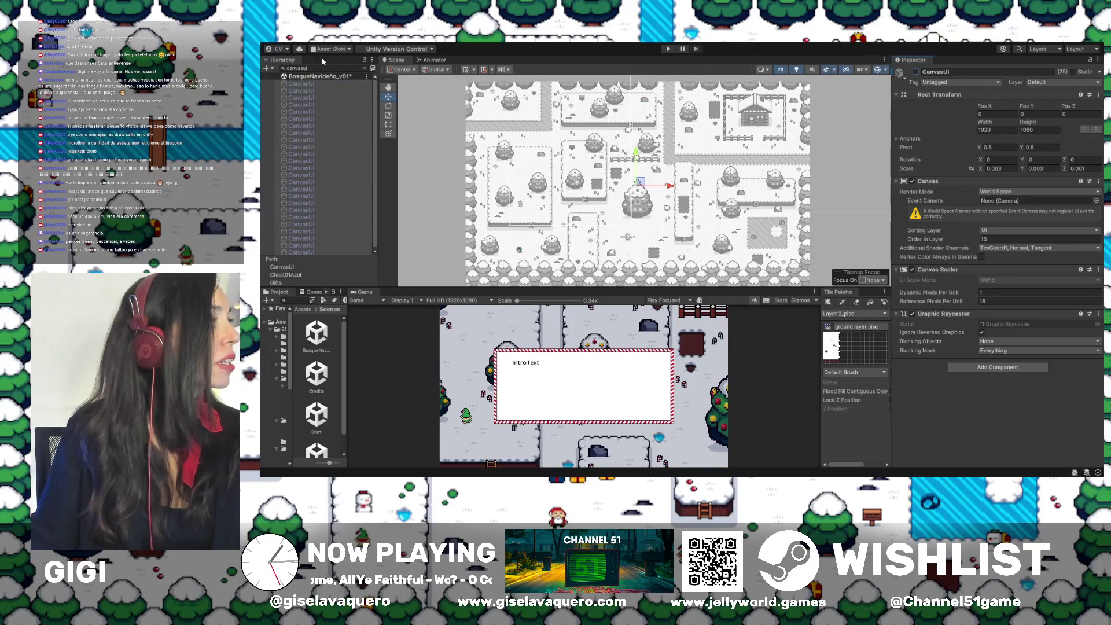
Clear the filter, frame Chest01Azul and Chest02Azul, then select Chest07Lila on the map
click(372, 69)
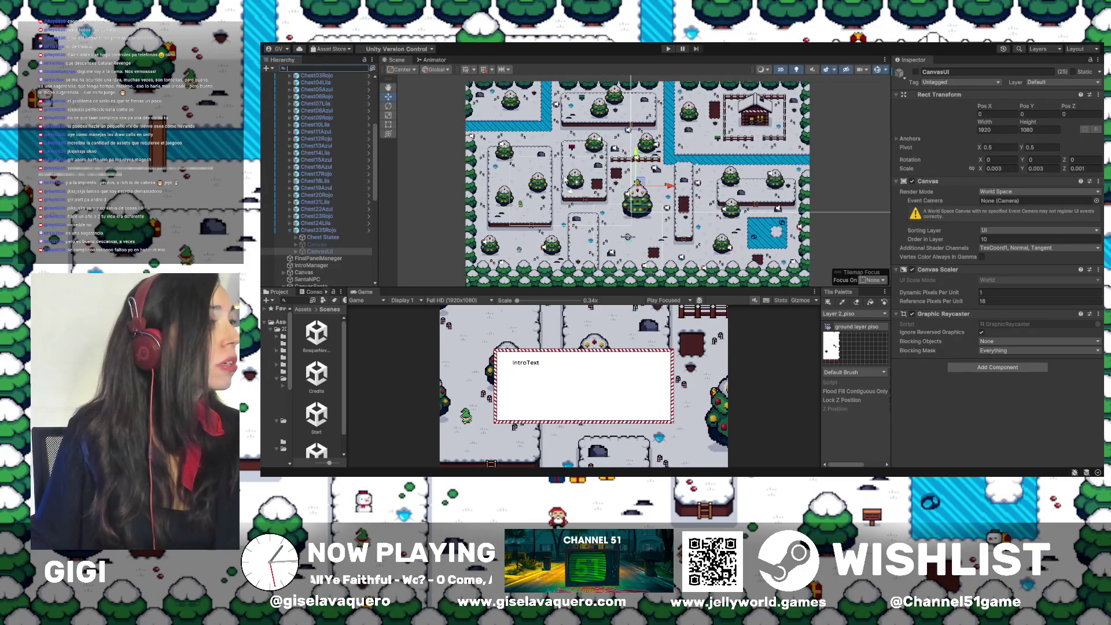
scroll(322, 123, up, 6)
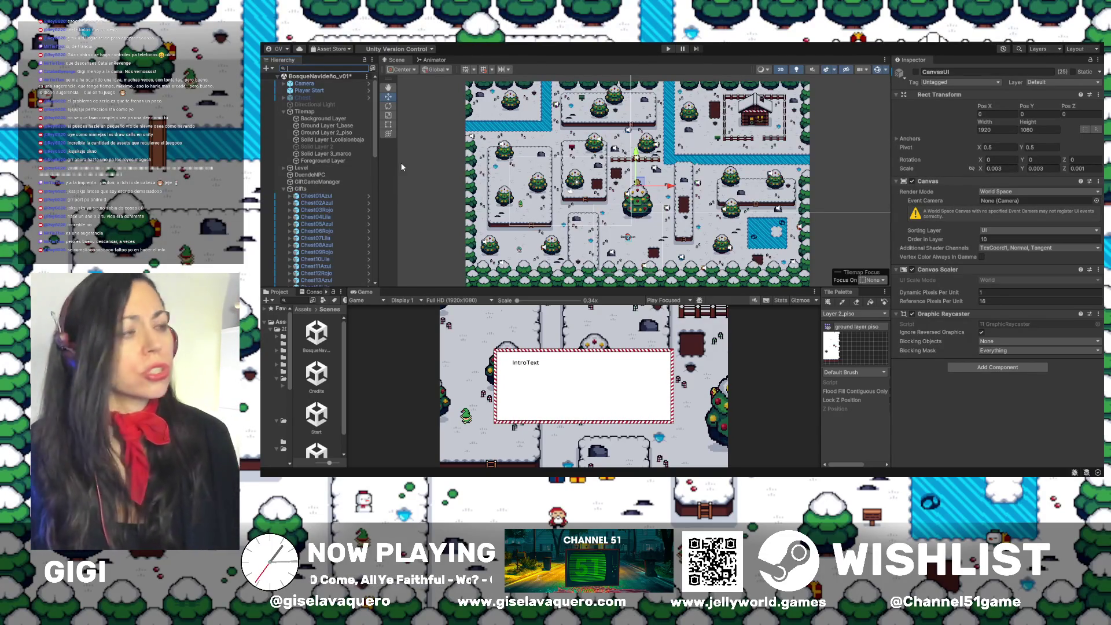
double_click(348, 196)
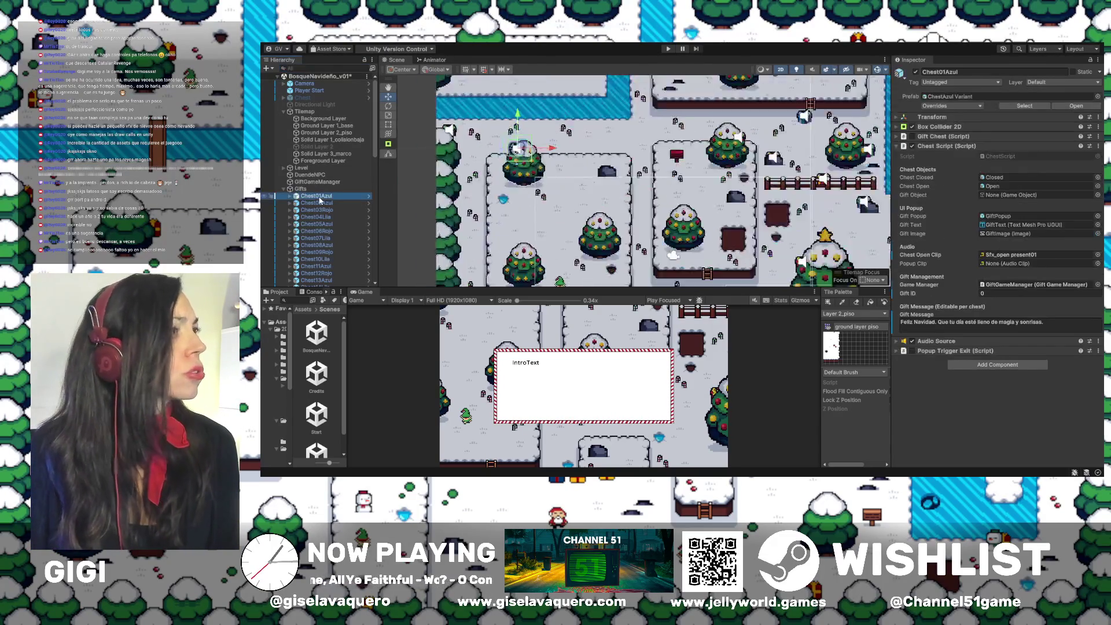
double_click(335, 204)
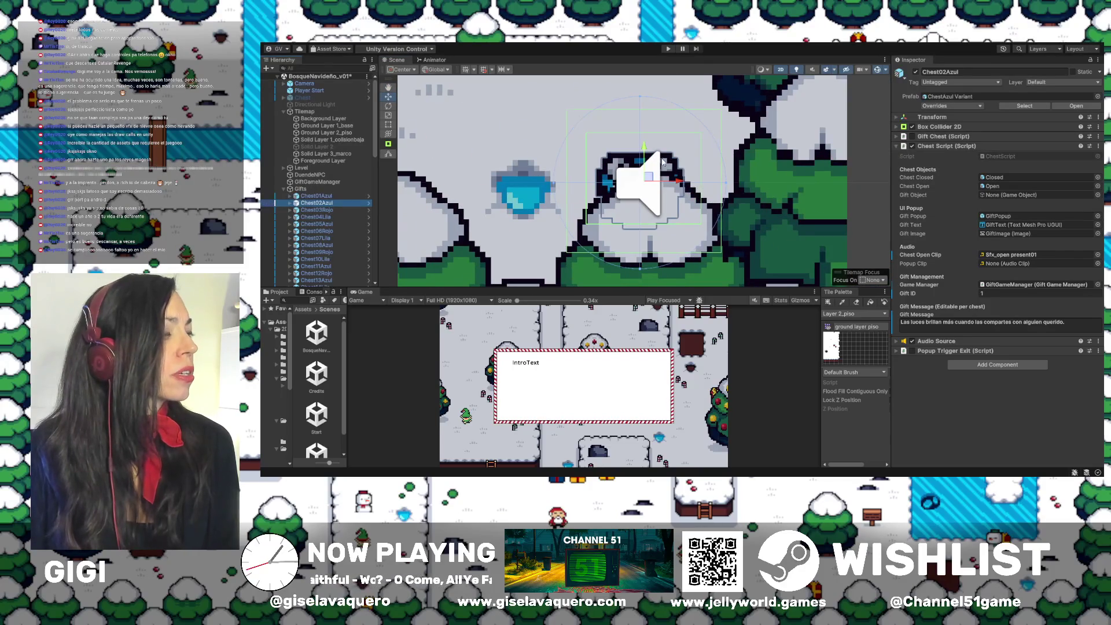
scroll(668, 194, down, 5)
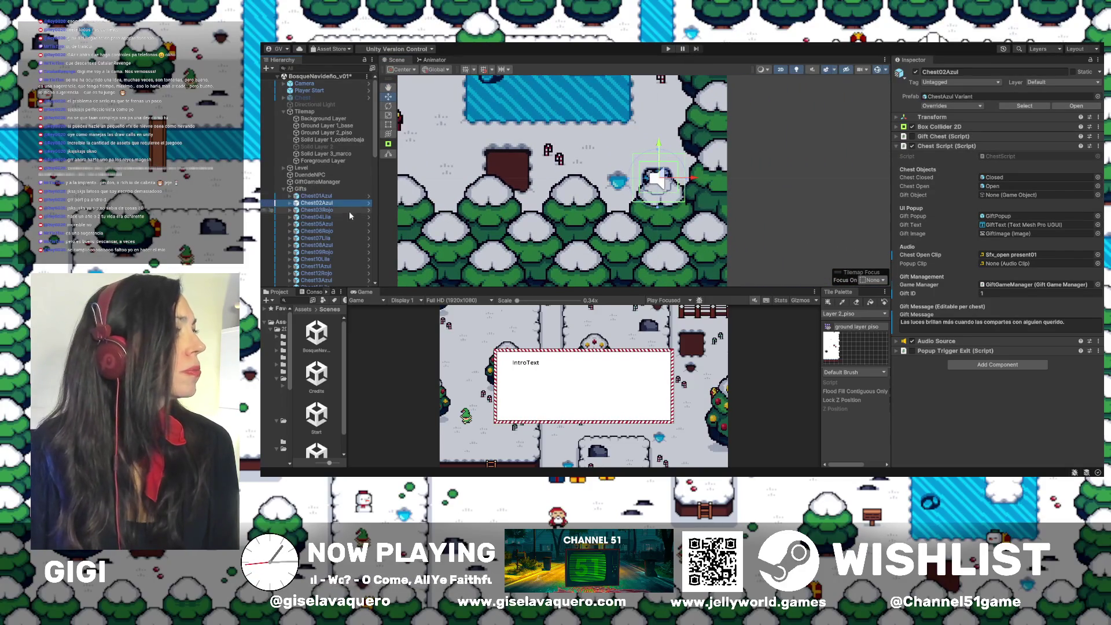
scroll(349, 211, down, 2)
scroll(602, 176, down, 5)
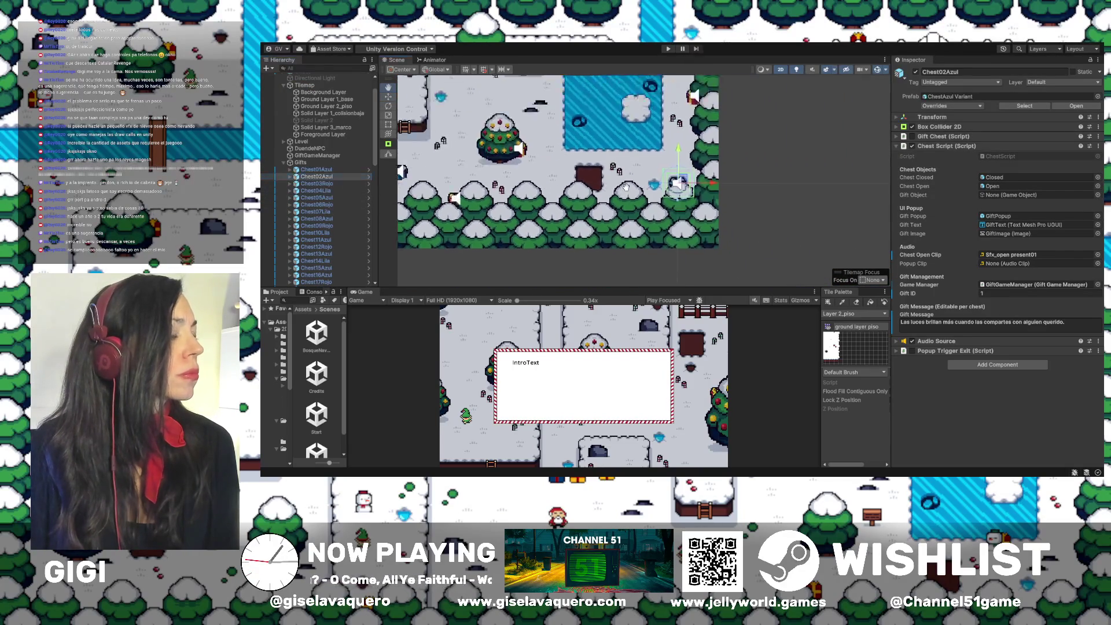
scroll(602, 176, left, 3)
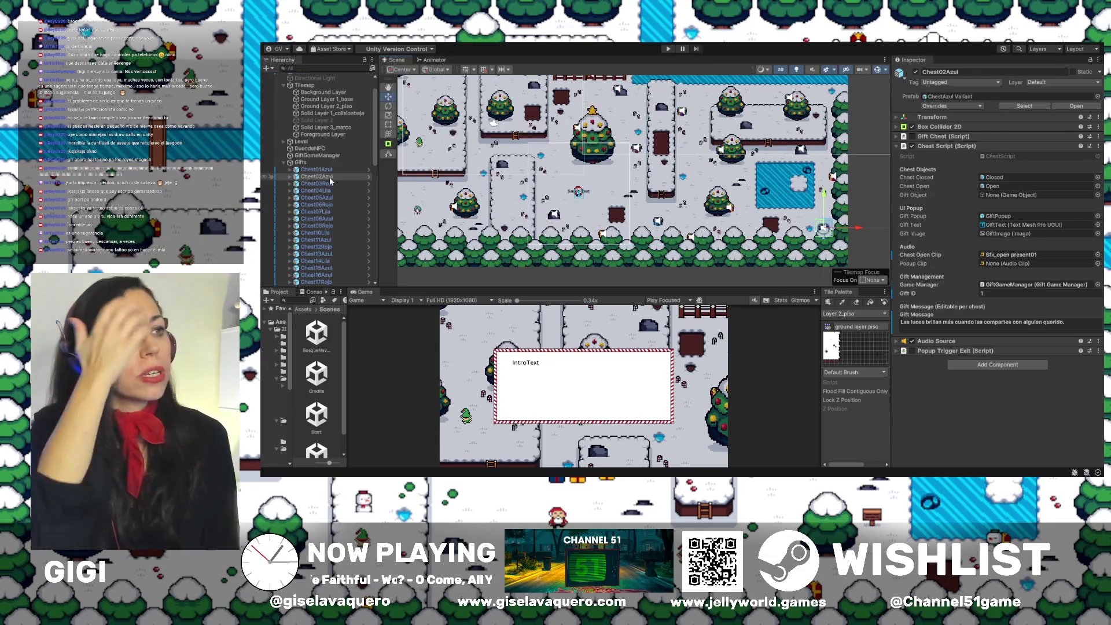
click(683, 111)
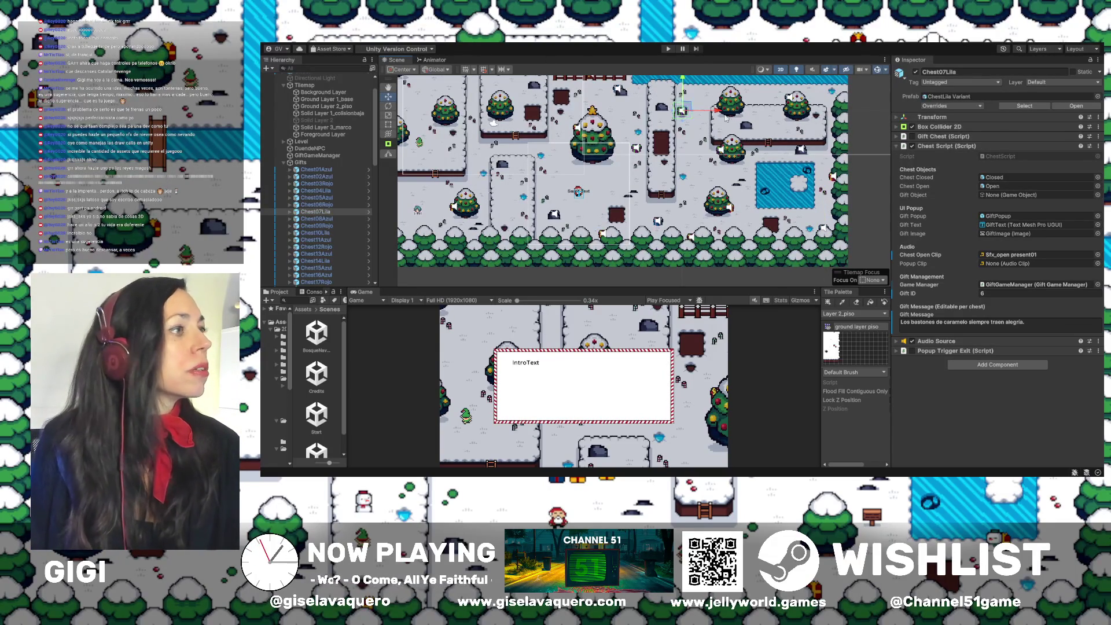
Move Chest07Lila slightly left and a little higher along the snowy path
mouse_move(716, 114)
mouse_down()
mouse_move(696, 112)
mouse_move(666, 83)
mouse_up()
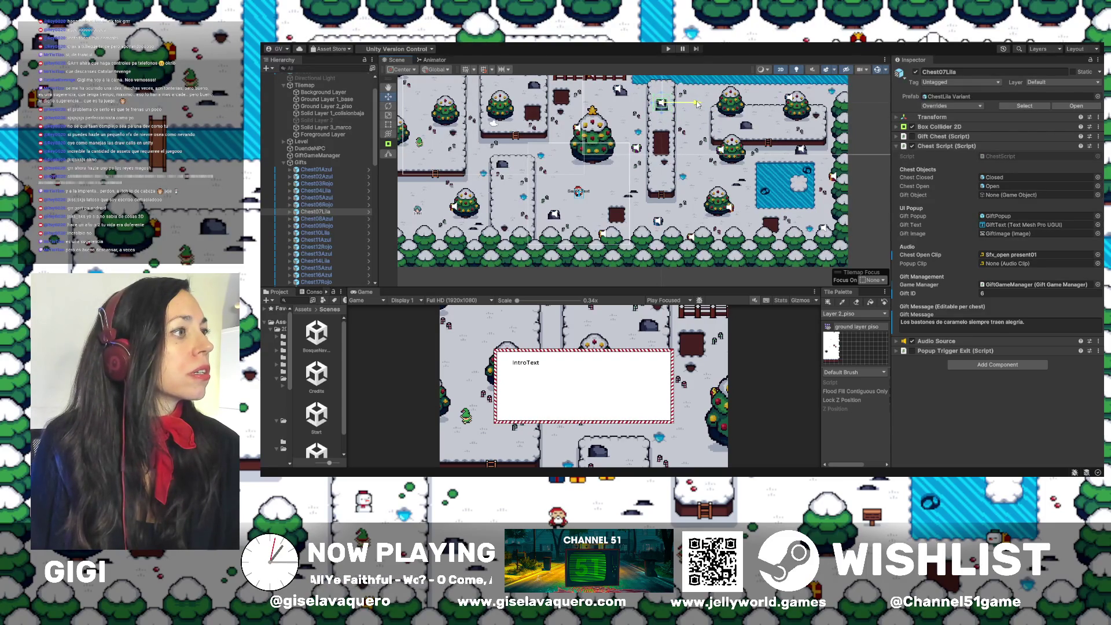
scroll(665, 126, up, 5)
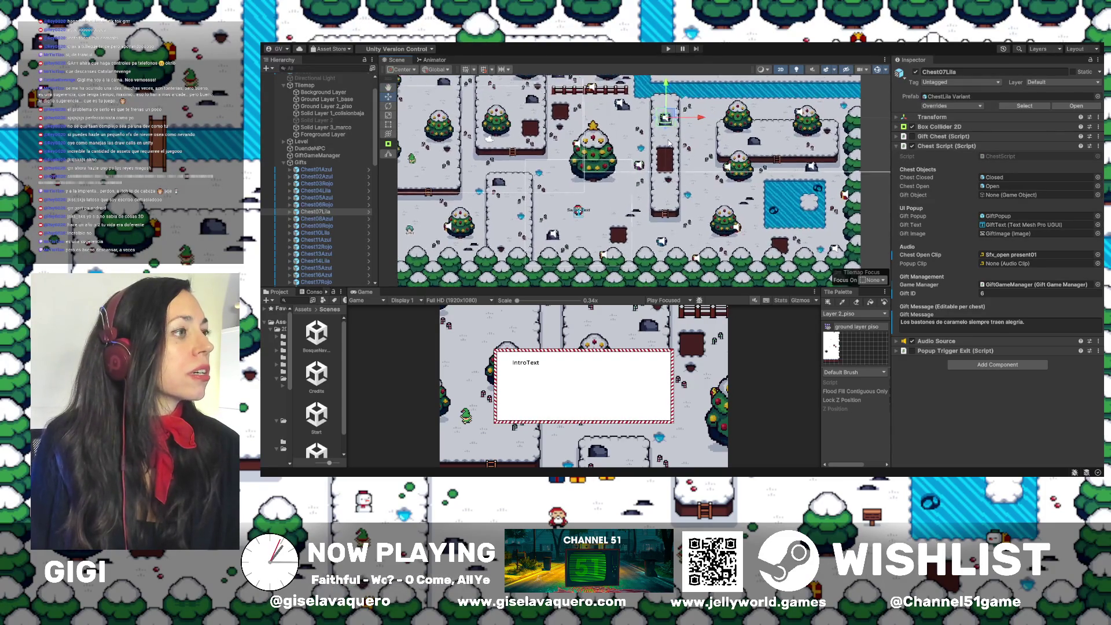
drag(669, 118, 668, 154)
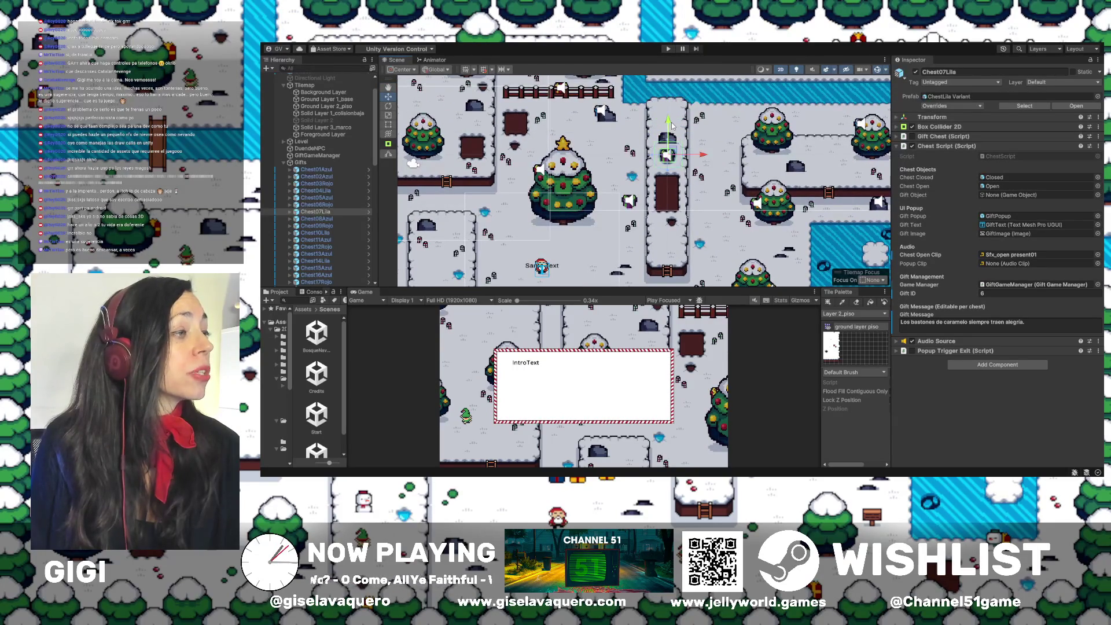
scroll(664, 140, up, 3)
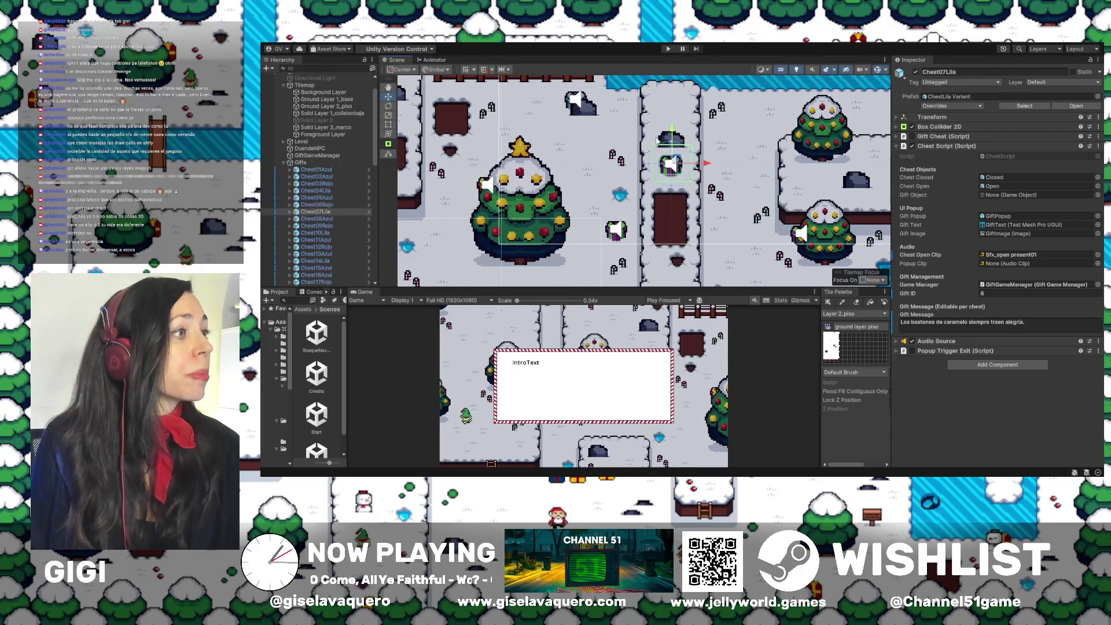
drag(673, 132, 674, 104)
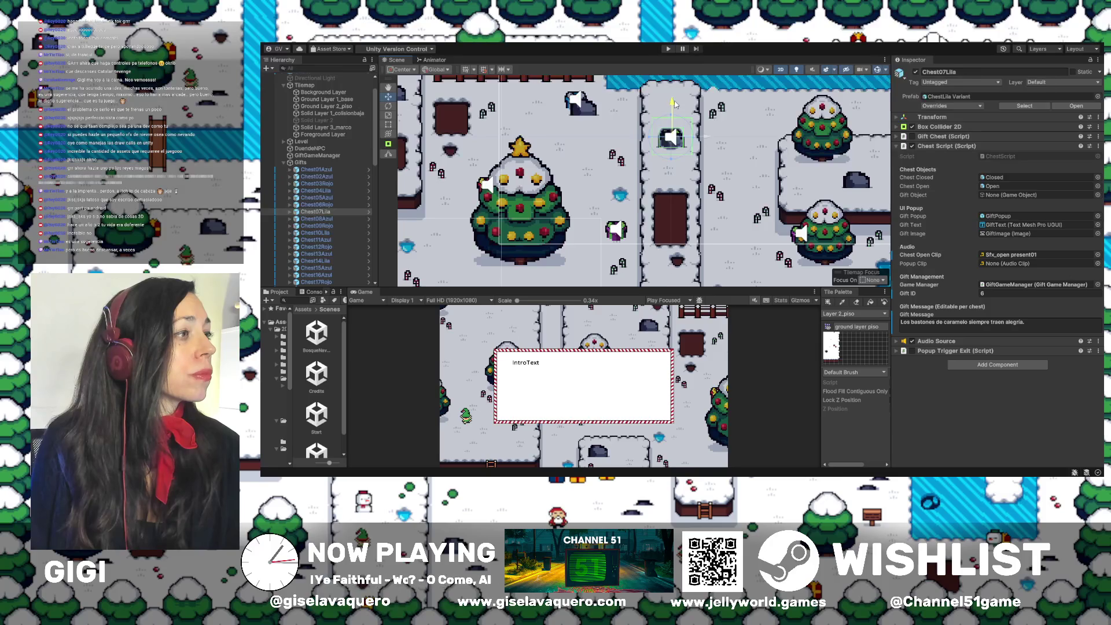
scroll(677, 105, up, 4)
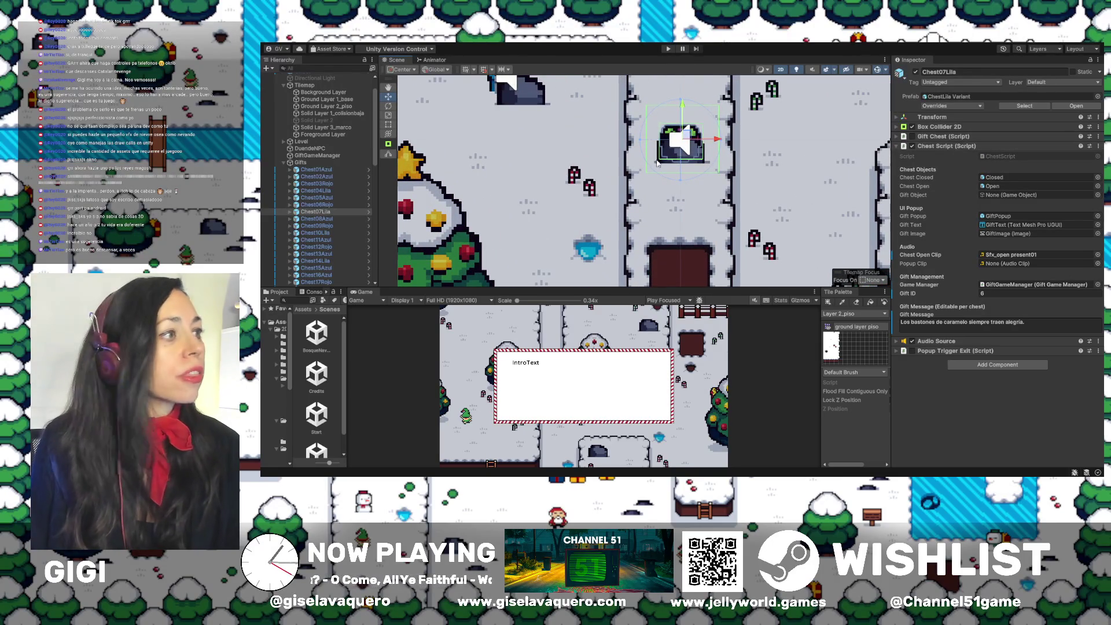
Expand Chest07Lila's Chest States children and its Box Collider 2D settings
click(290, 212)
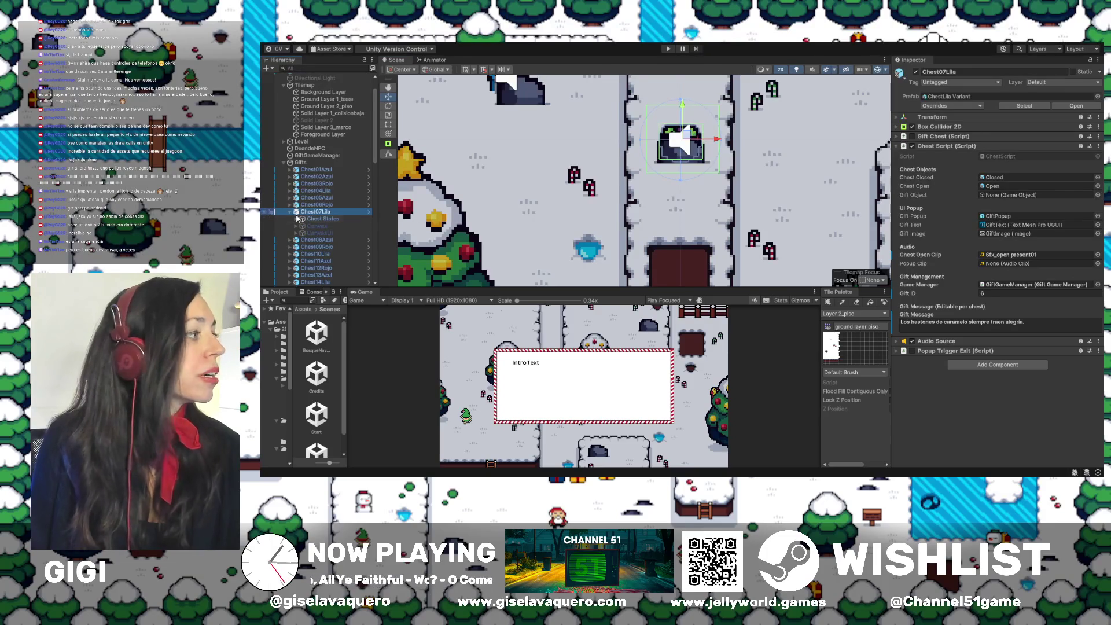
click(296, 220)
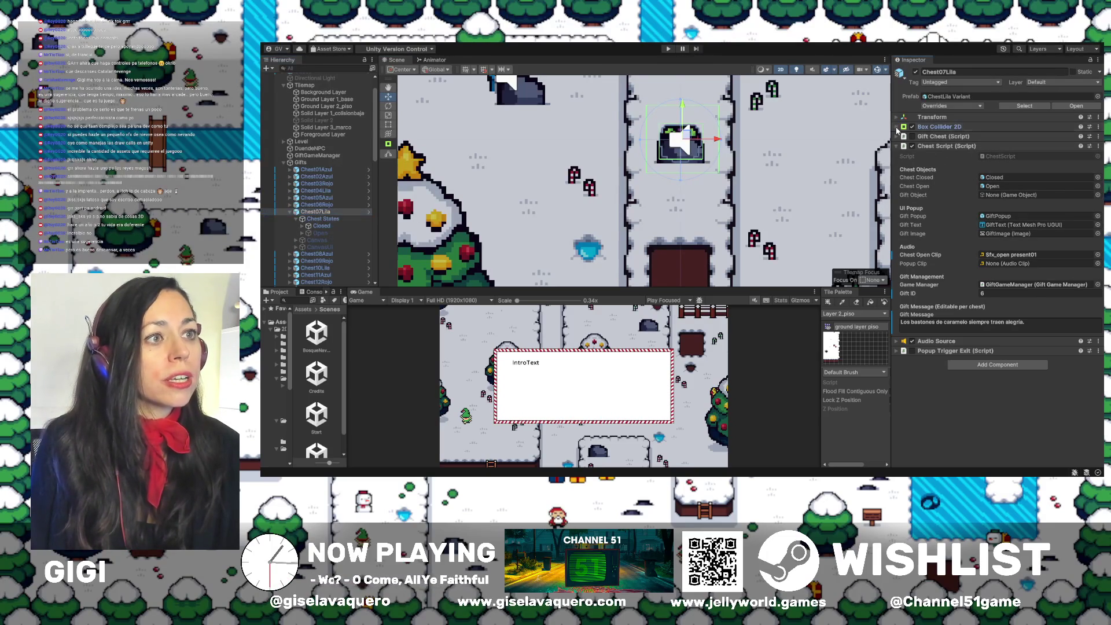
click(932, 127)
Stretch Chest07Lila's Box Collider 2D bottom, left, right and top edges to about 2.09 × 2.61
drag(681, 172, 681, 193)
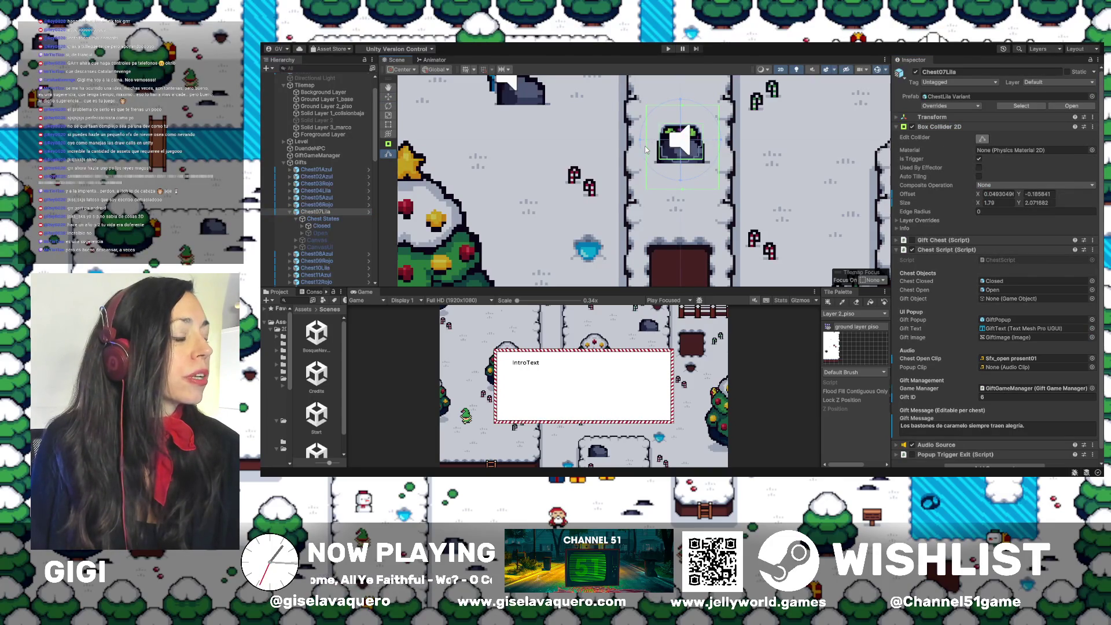
drag(647, 150, 639, 150)
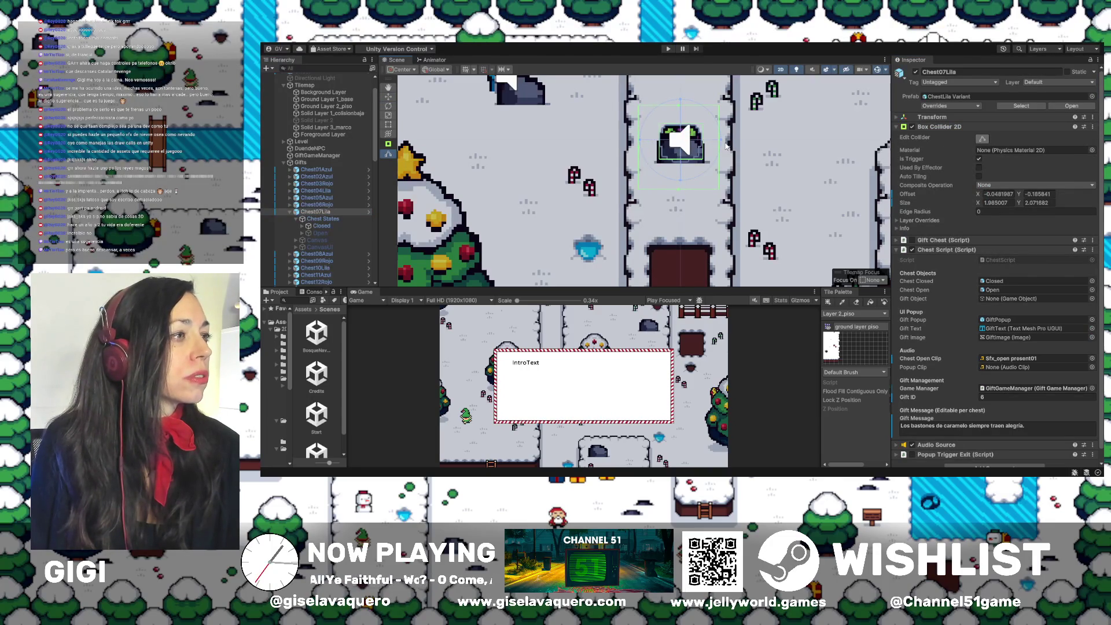
drag(720, 150, 724, 151)
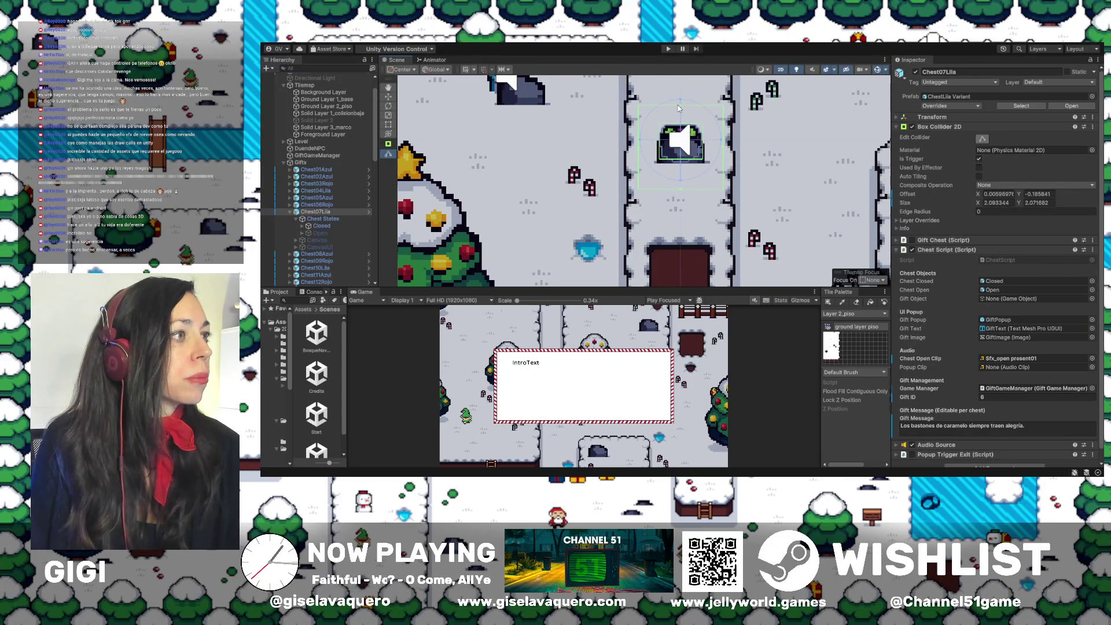
drag(681, 103, 678, 85)
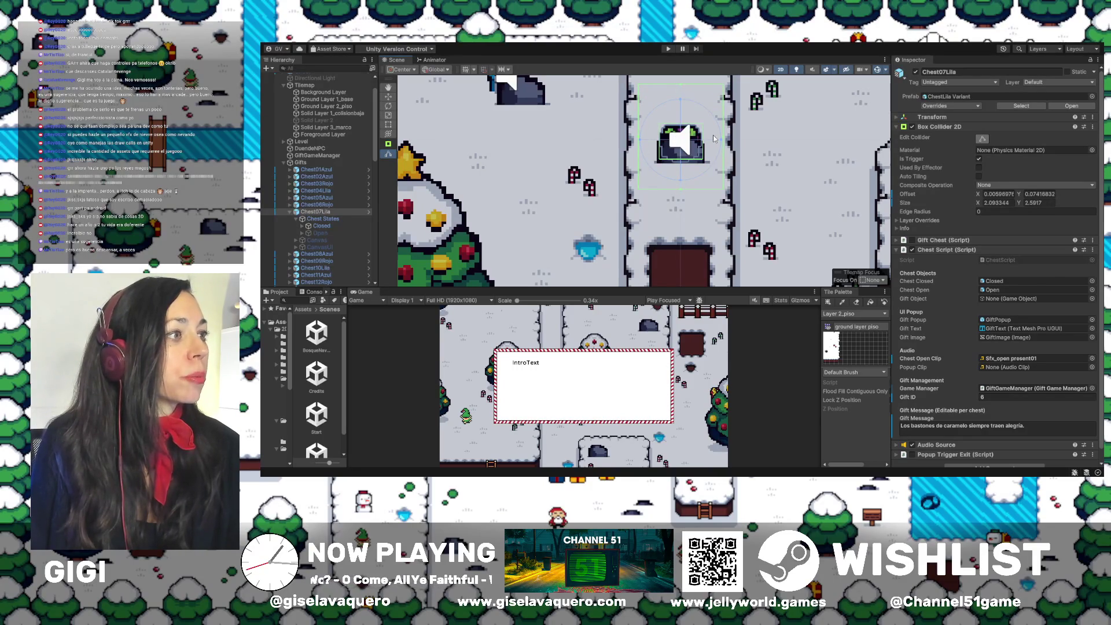
drag(681, 192, 681, 202)
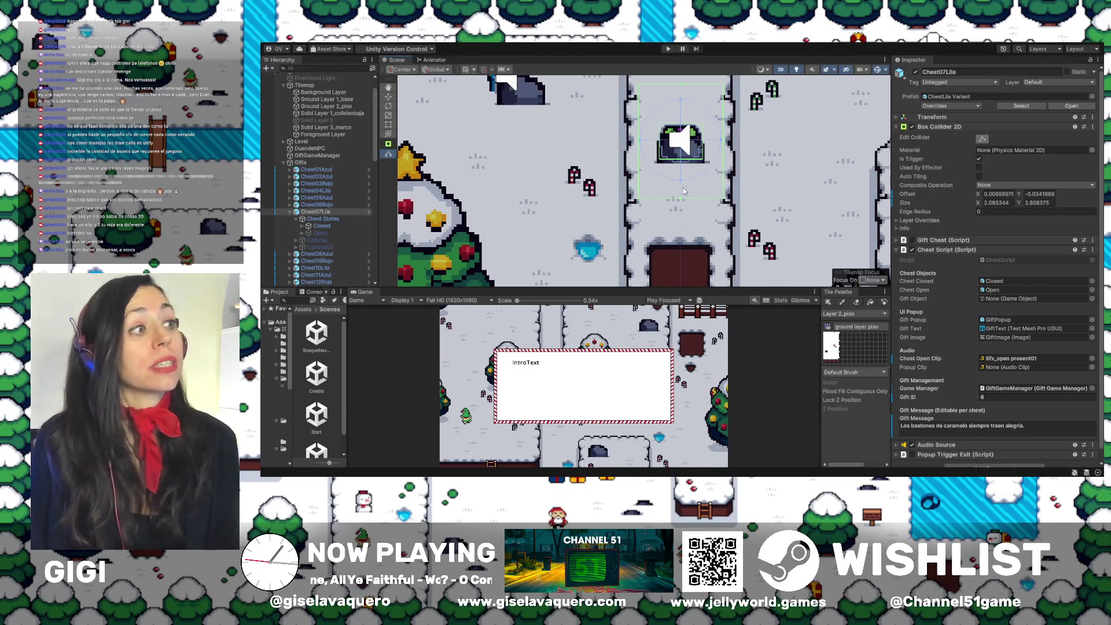
scroll(676, 132, up, 1)
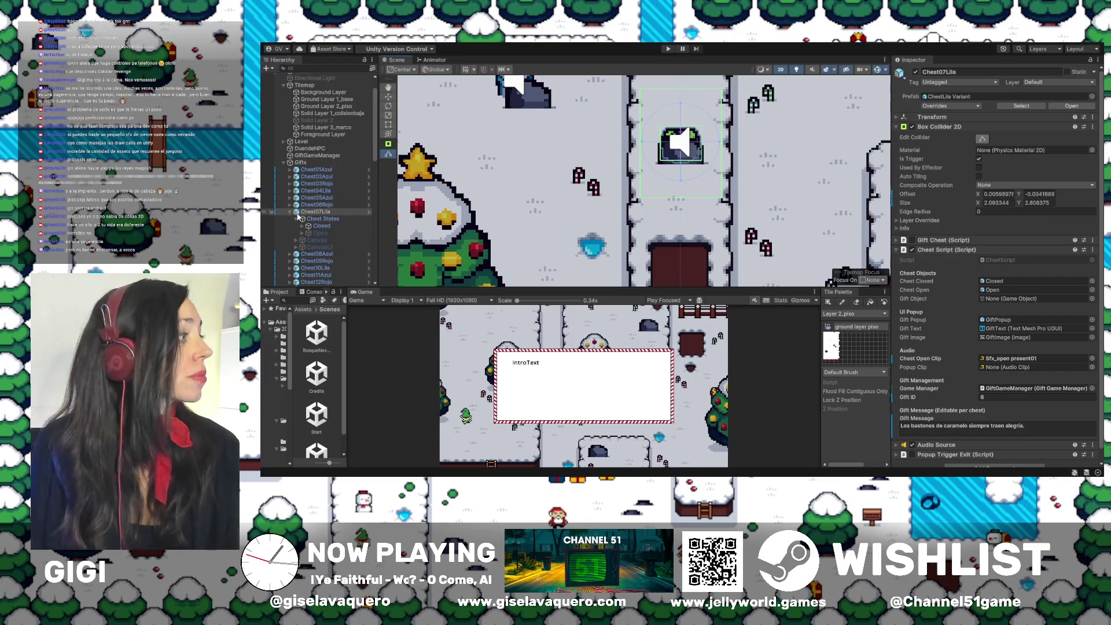
click(291, 214)
Collapse Chest07Lila's children, then zoom out and pan to nearby trees and chests
click(291, 212)
click(666, 190)
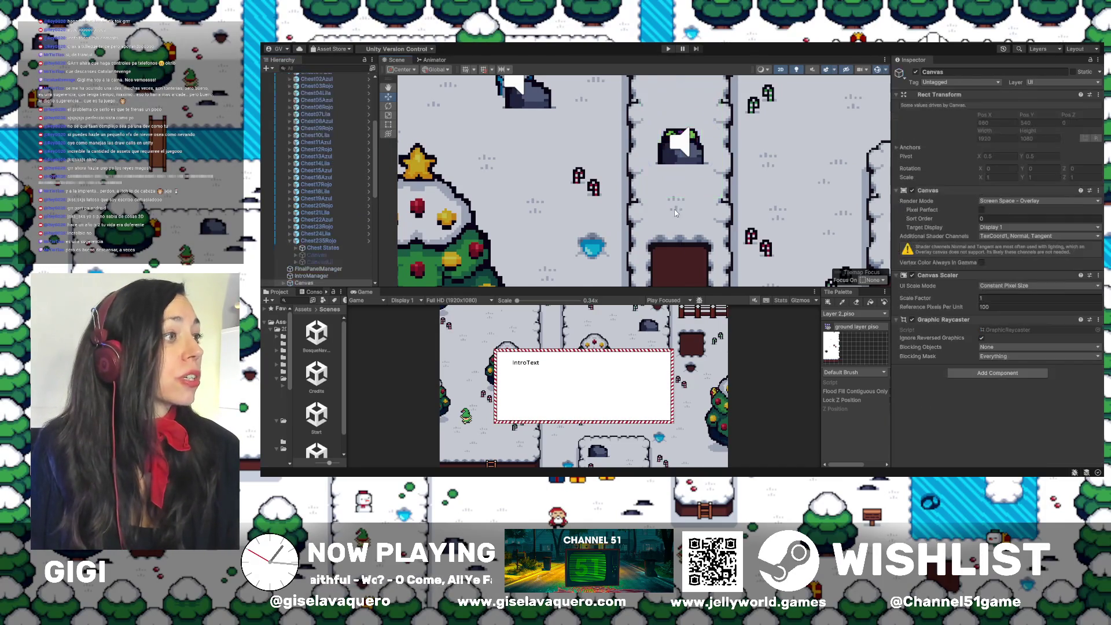
scroll(666, 190, down, 2)
drag(666, 190, 669, 146)
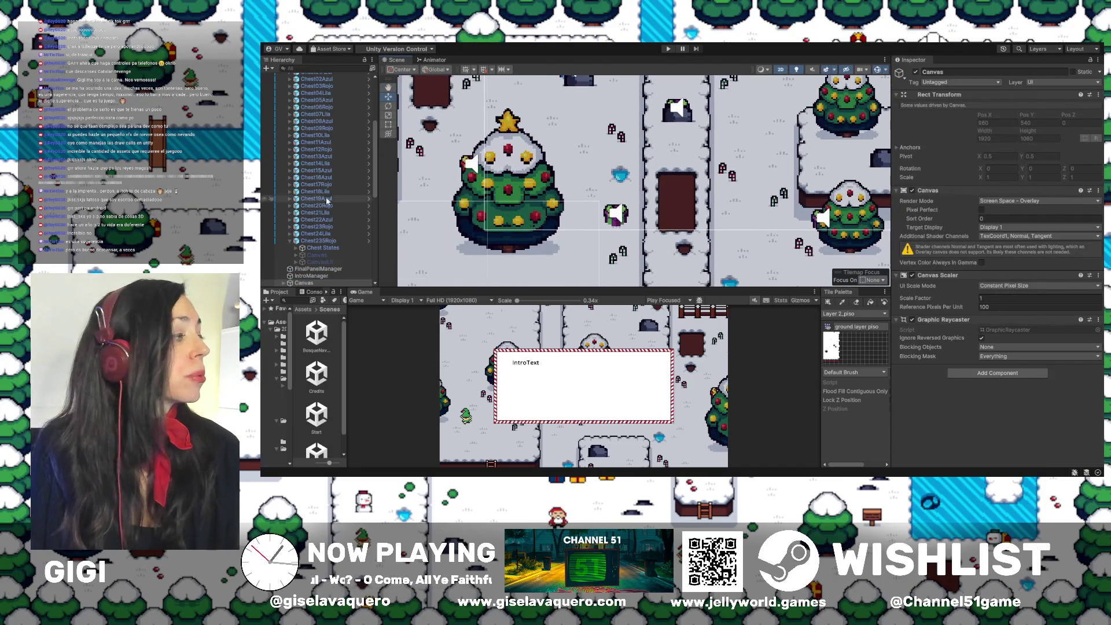
scroll(618, 214, down, 2)
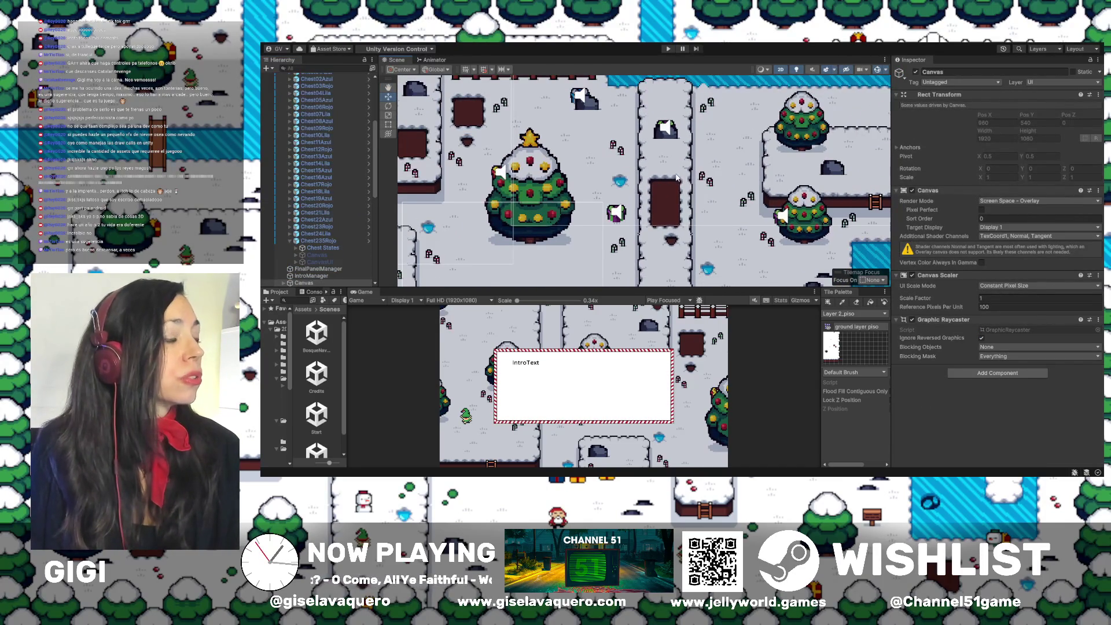
mouse_move(685, 134)
mouse_down()
mouse_move(656, 87)
mouse_move(648, 122)
mouse_move(545, 200)
mouse_up()
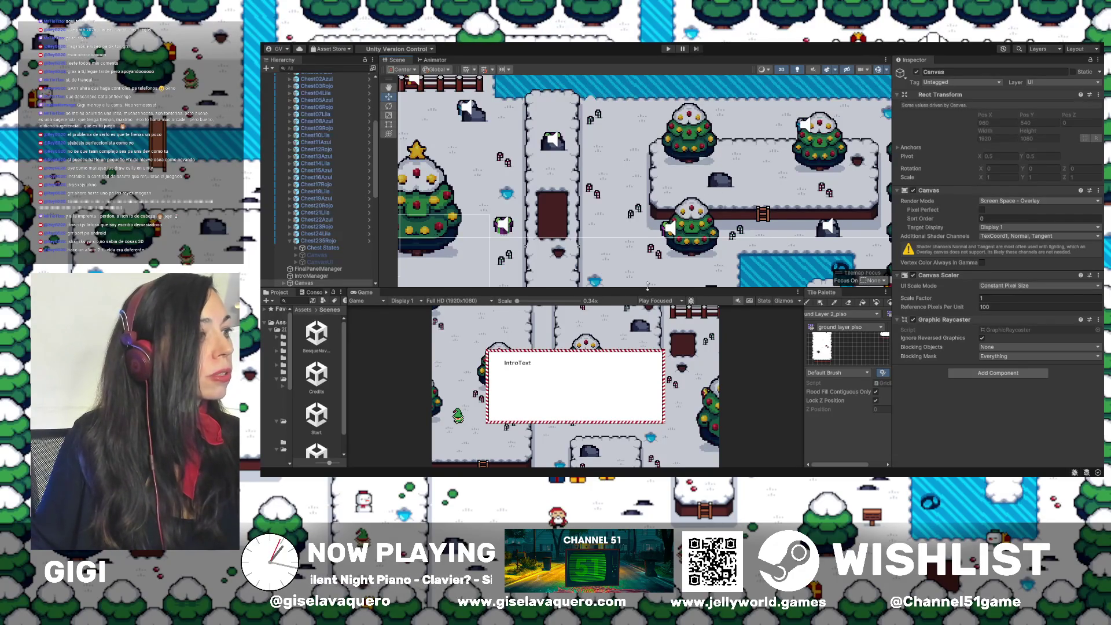
Enlarge the Scene view, pan to the map's bottom, and select Chest20Rojo
drag(648, 286, 648, 303)
scroll(602, 182, right, 3)
scroll(602, 182, down, 2)
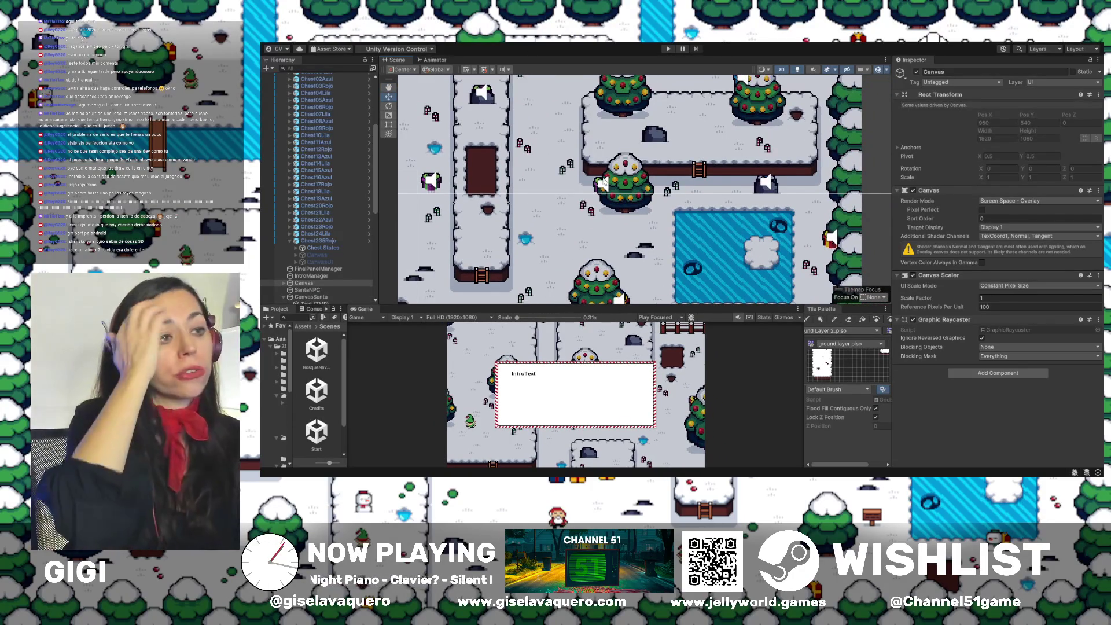
scroll(641, 205, left, 3)
scroll(642, 206, left, 5)
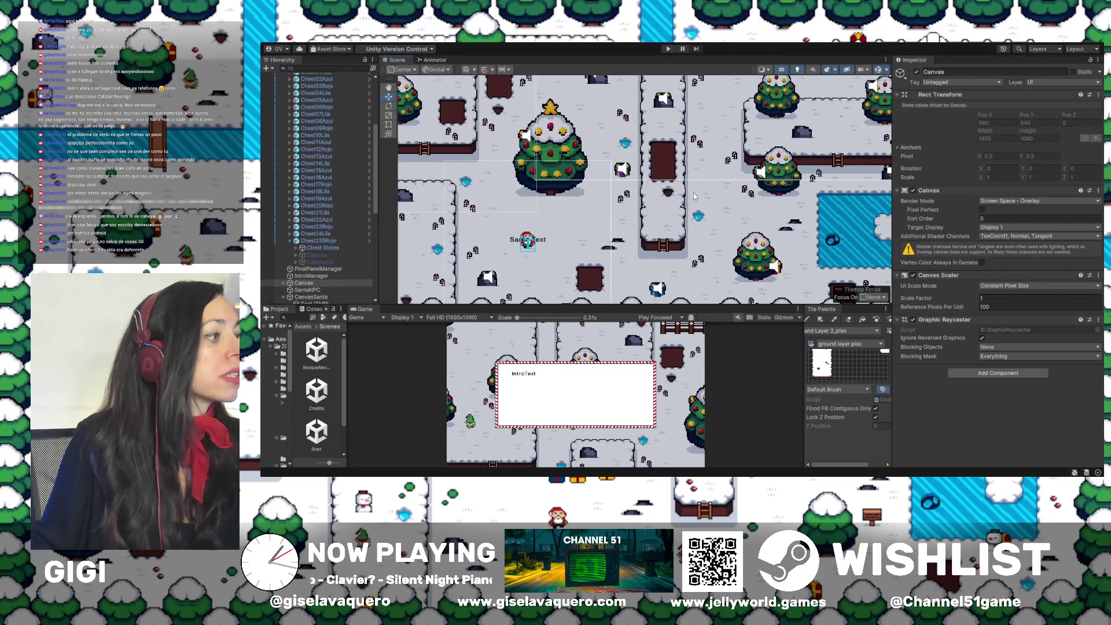
scroll(694, 197, down, 2)
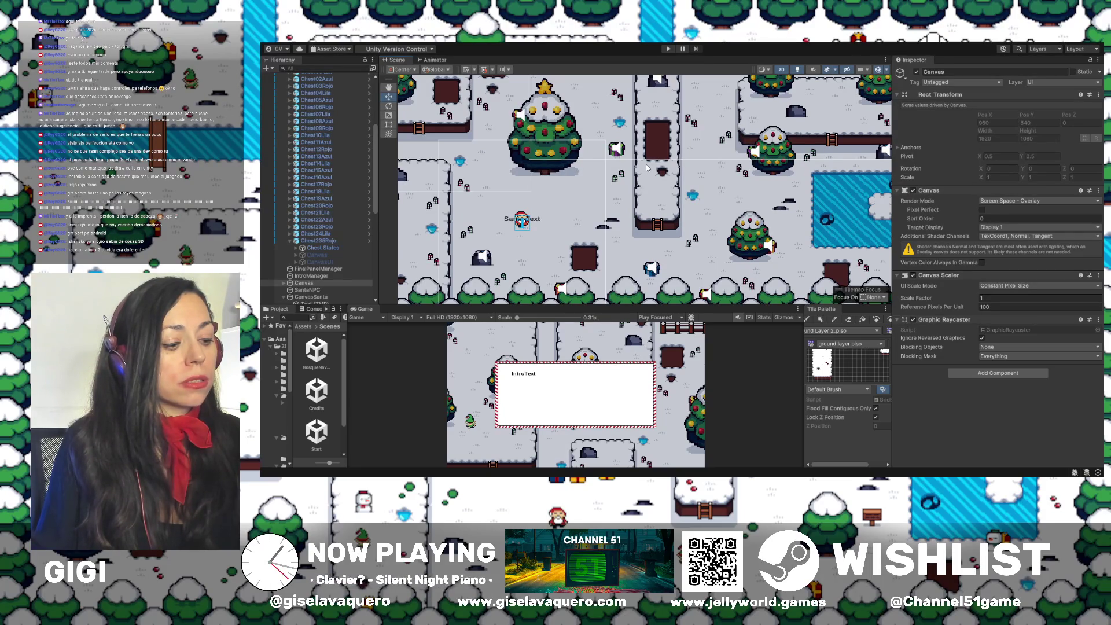
click(322, 207)
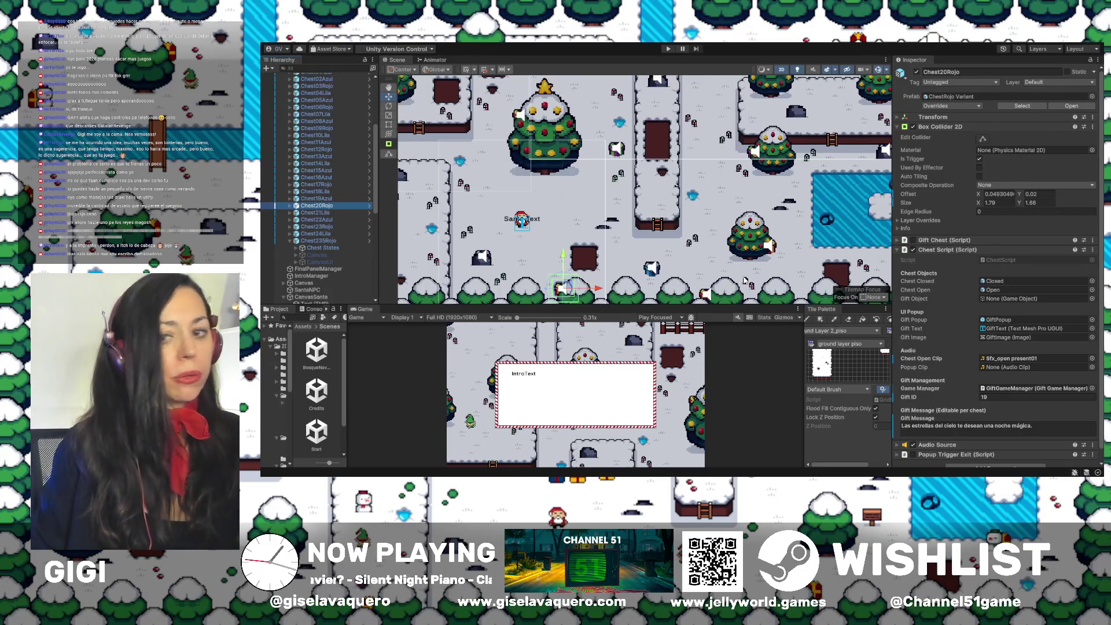
Pan the Scene view over to the upper snowy platform area
click(745, 280)
mouse_move(555, 210)
mouse_down()
mouse_move(558, 200)
mouse_move(613, 231)
mouse_move(632, 219)
mouse_up()
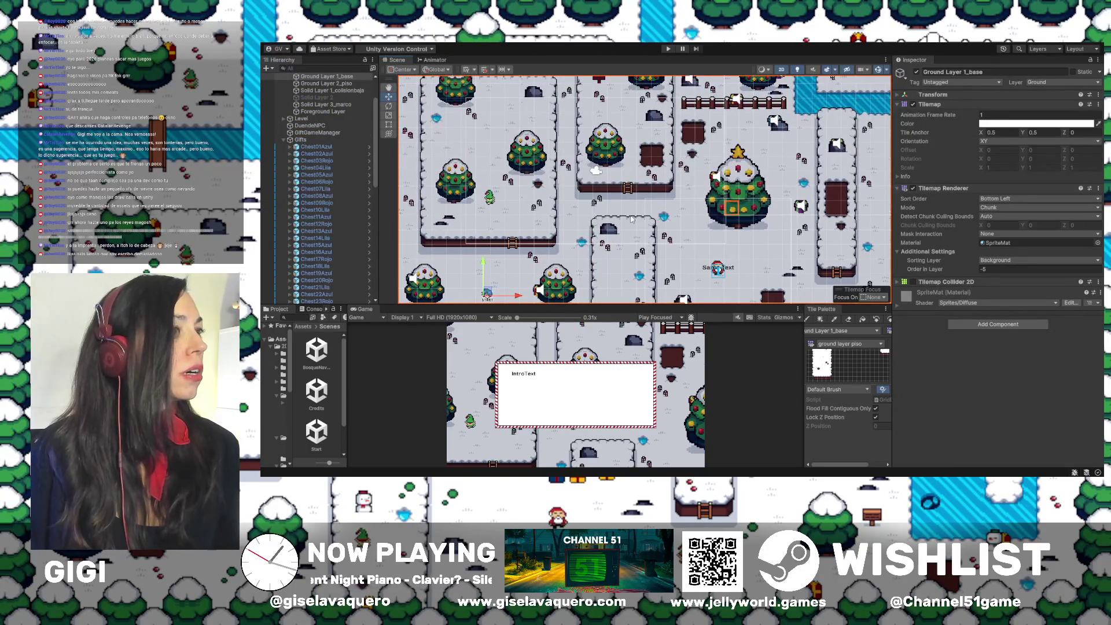
mouse_move(687, 196)
mouse_down()
mouse_move(725, 216)
mouse_move(682, 220)
mouse_move(682, 209)
mouse_move(633, 231)
mouse_move(617, 208)
mouse_up()
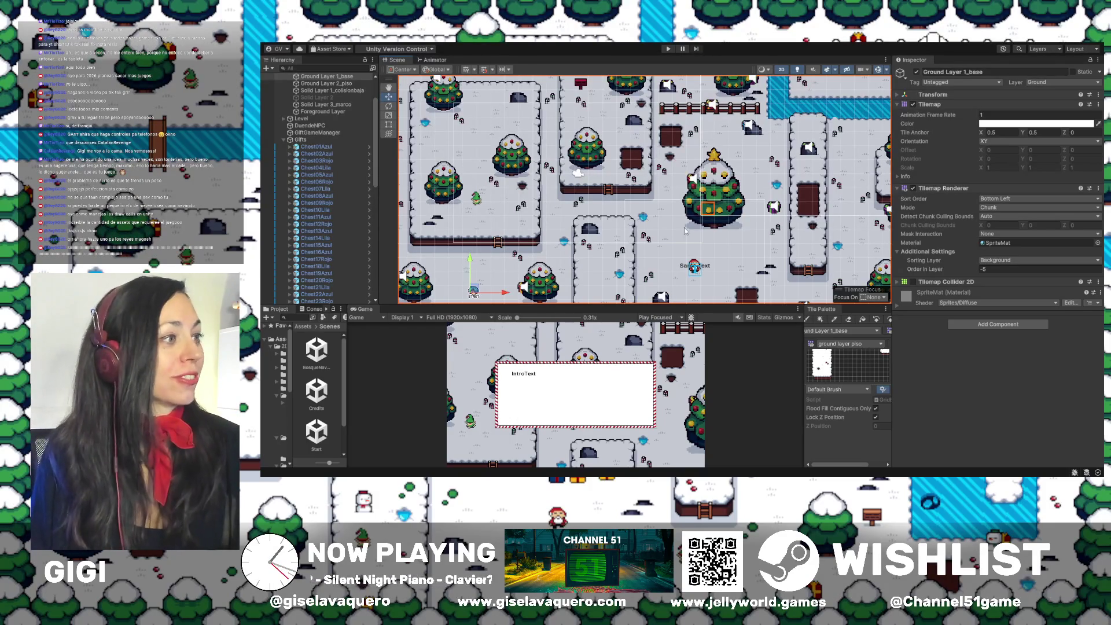
scroll(687, 231, up, 3)
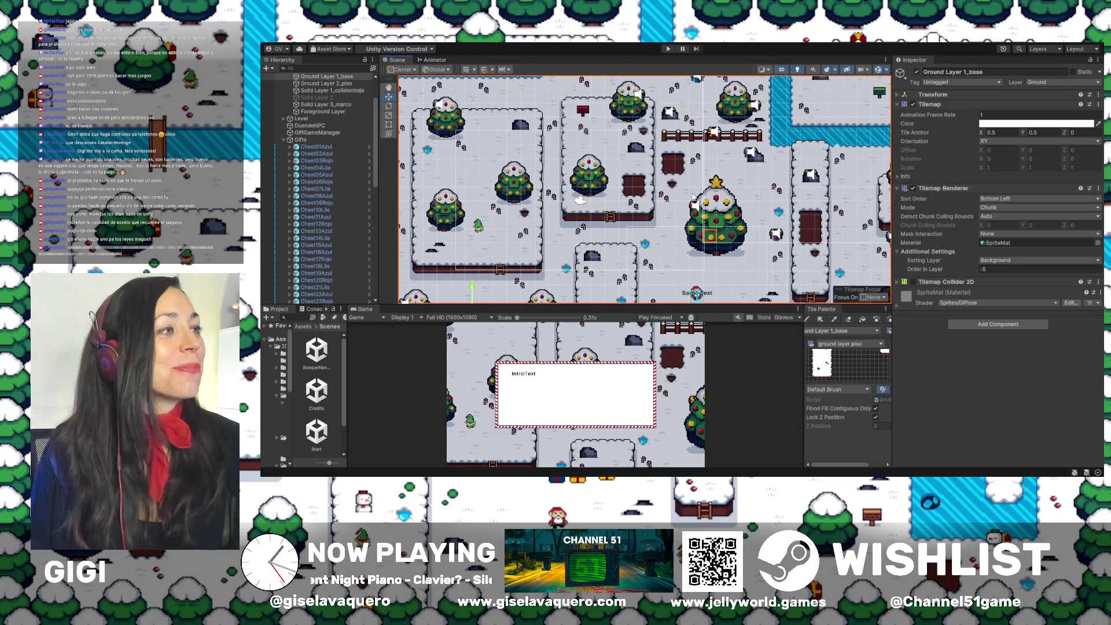
scroll(681, 197, up, 5)
Select Chest11Azul and move it up and slightly left toward the trees
click(675, 130)
scroll(675, 130, up, 3)
drag(705, 137, 704, 99)
mouse_move(734, 132)
mouse_down()
mouse_move(695, 135)
mouse_move(685, 150)
mouse_up()
scroll(686, 151, up, 3)
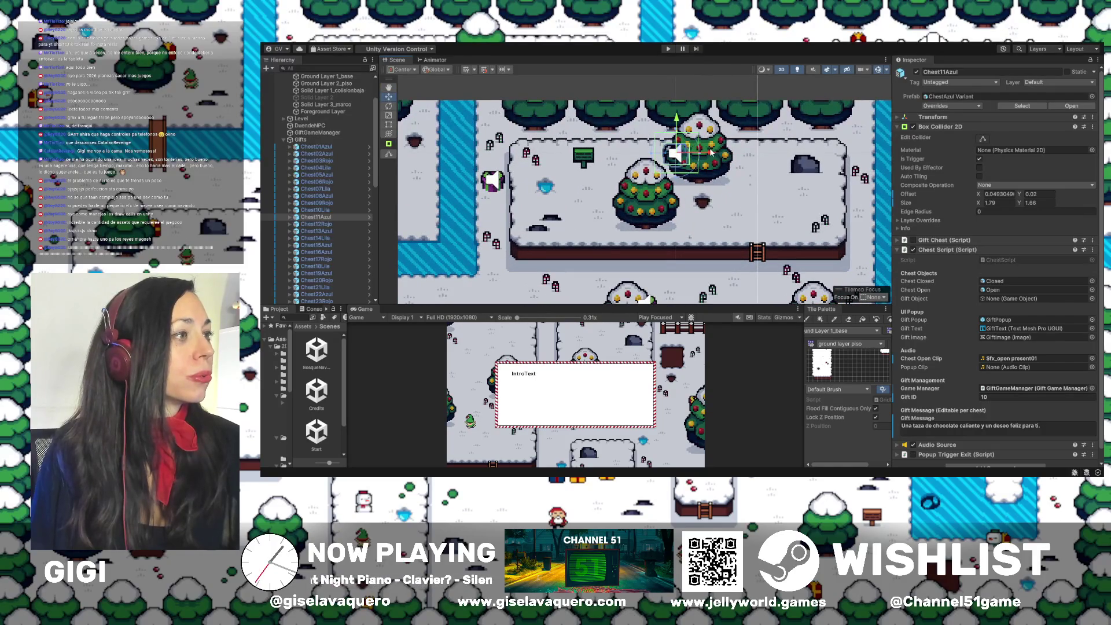
Nudge Chest11Azul left and down so it rests beside the tree
drag(711, 152, 708, 153)
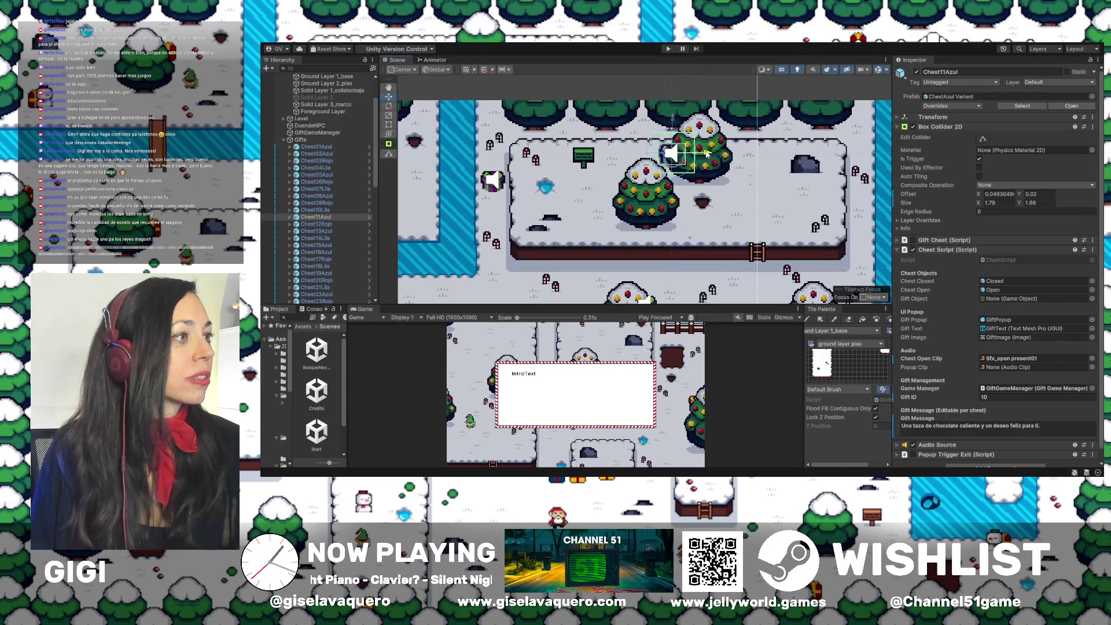
drag(675, 118, 673, 141)
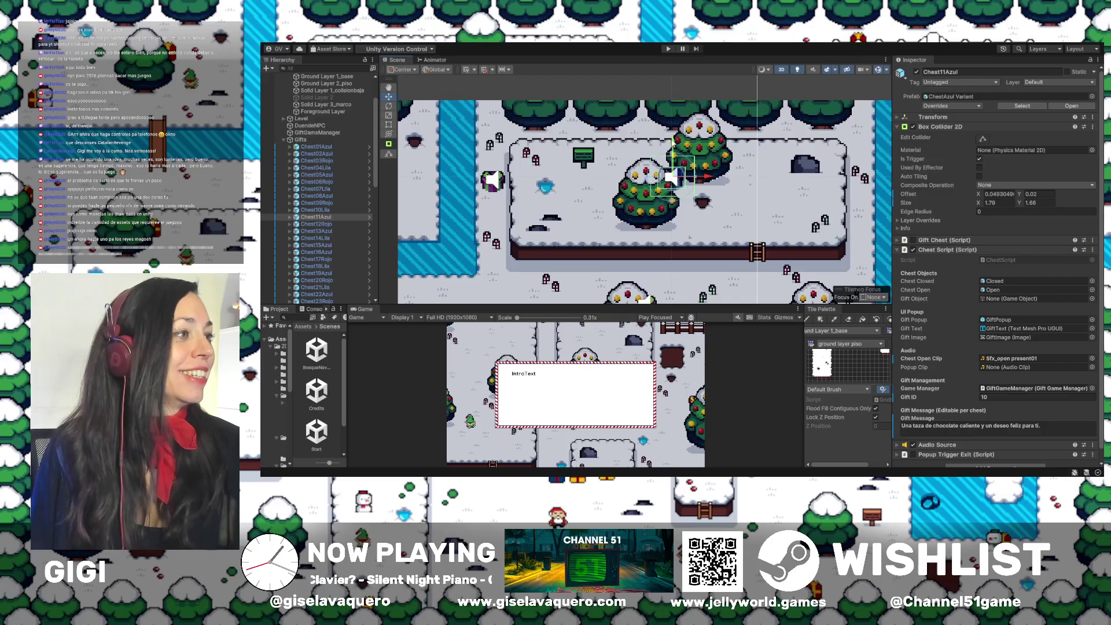
click(733, 209)
scroll(718, 207, down, 2)
scroll(718, 206, down, 3)
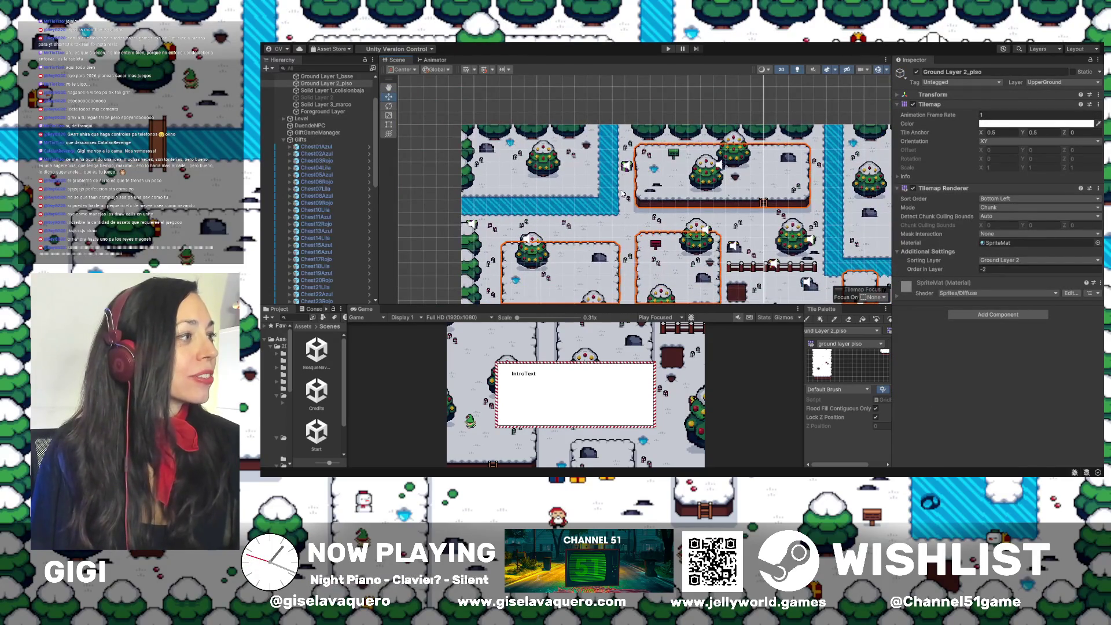
scroll(683, 199, down, 3)
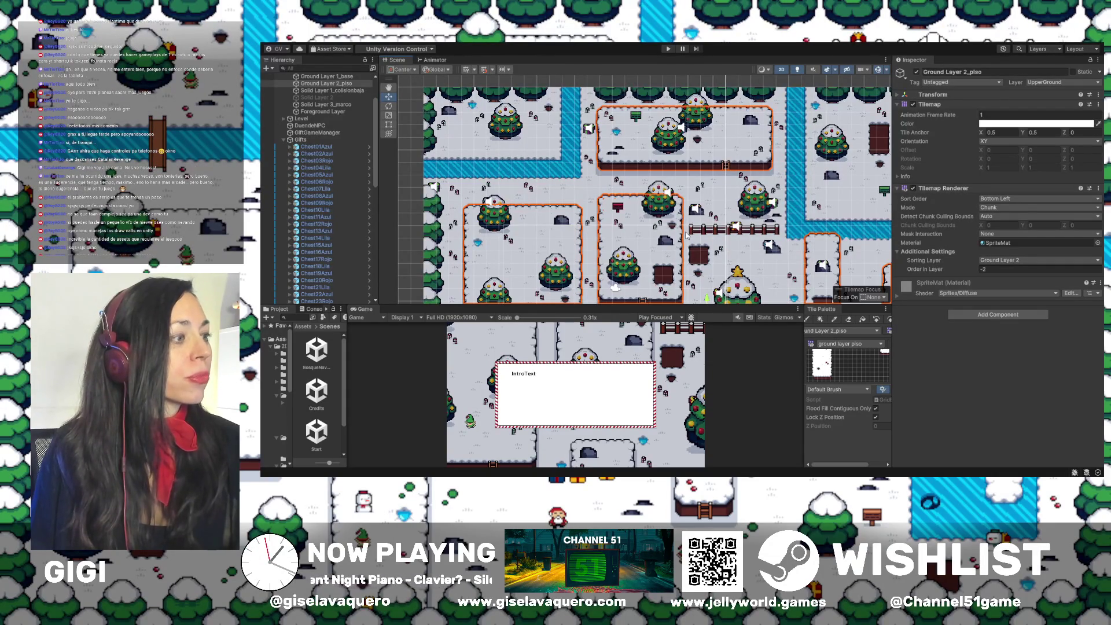
Pan to Chest06Rojo and drag it higher up on the snowy map
drag(739, 247, 602, 200)
scroll(780, 216, right, 5)
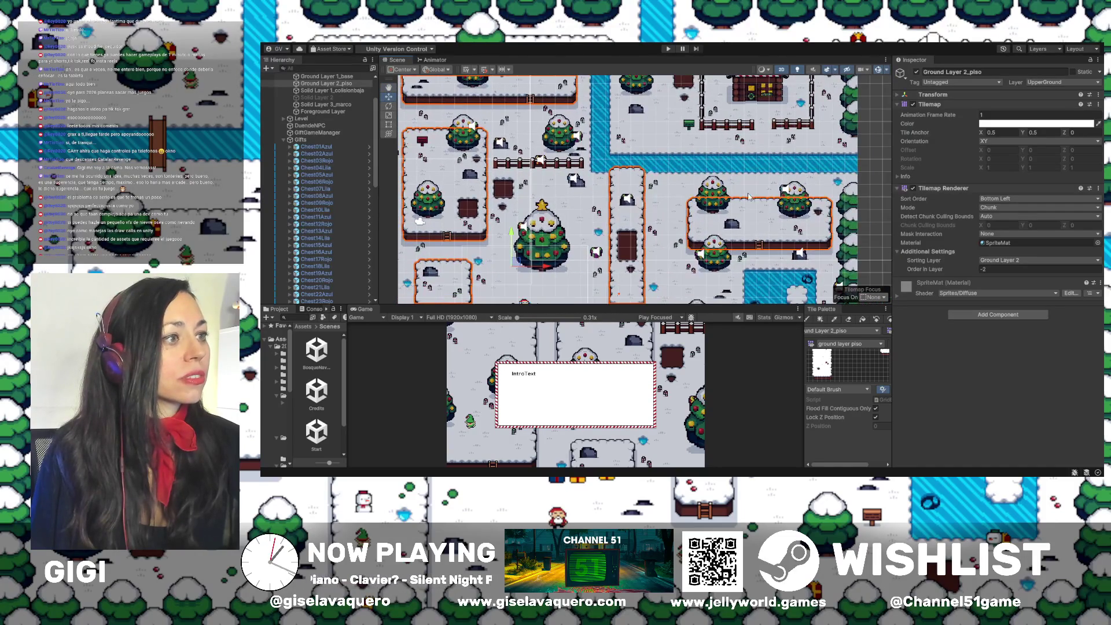
scroll(776, 190, down, 5)
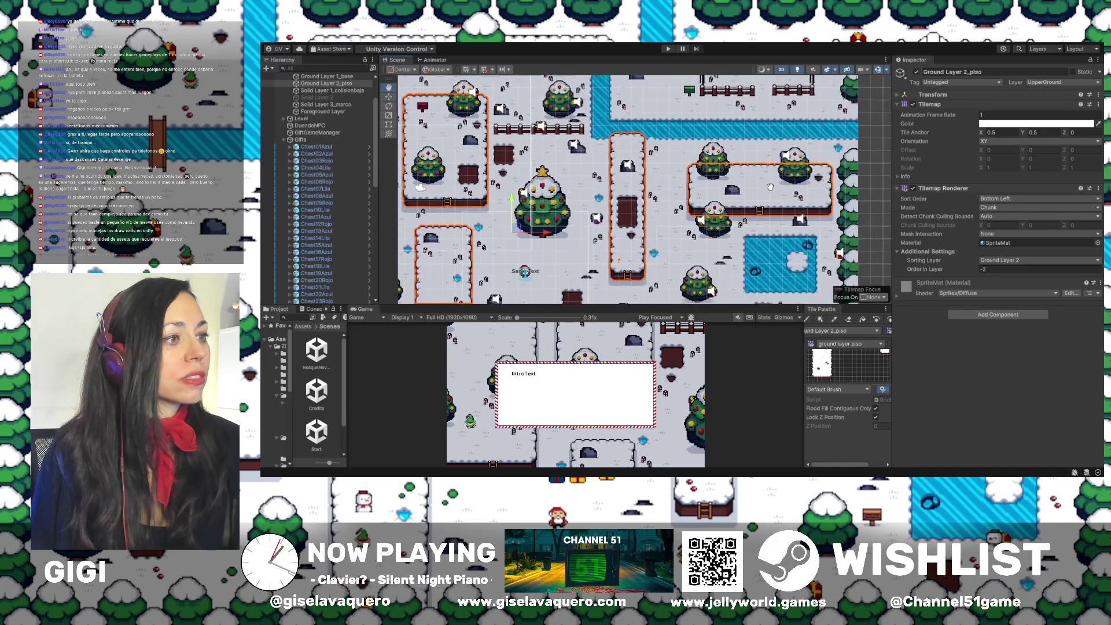
scroll(770, 208, up, 4)
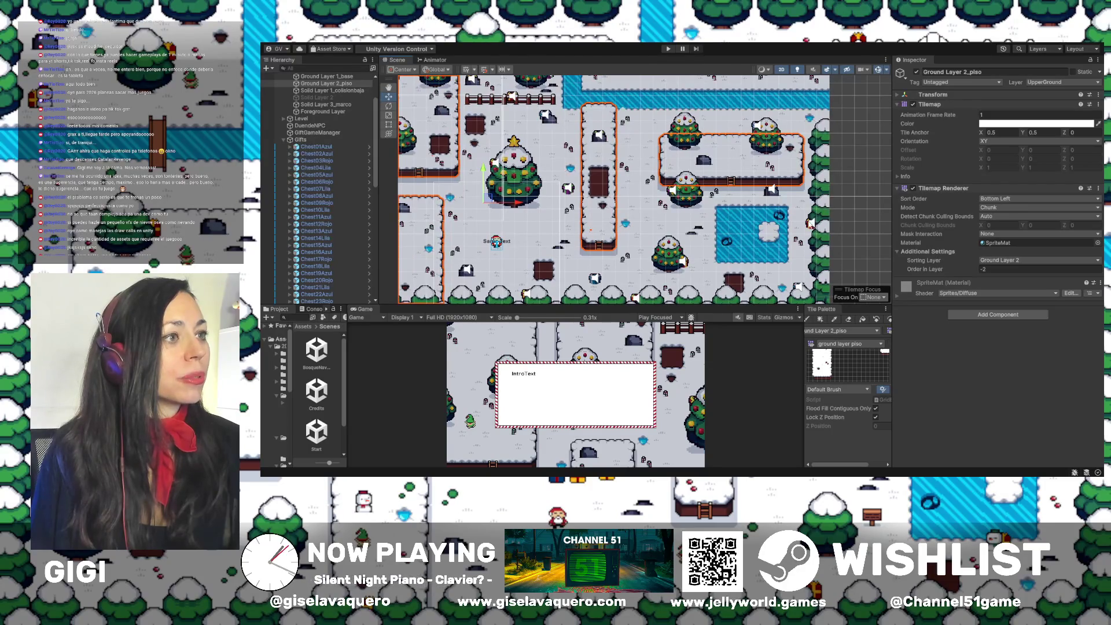
click(810, 228)
mouse_move(815, 191)
mouse_down()
mouse_move(812, 123)
mouse_move(814, 191)
mouse_move(824, 197)
mouse_up()
drag(718, 225, 747, 200)
scroll(716, 234, up, 1)
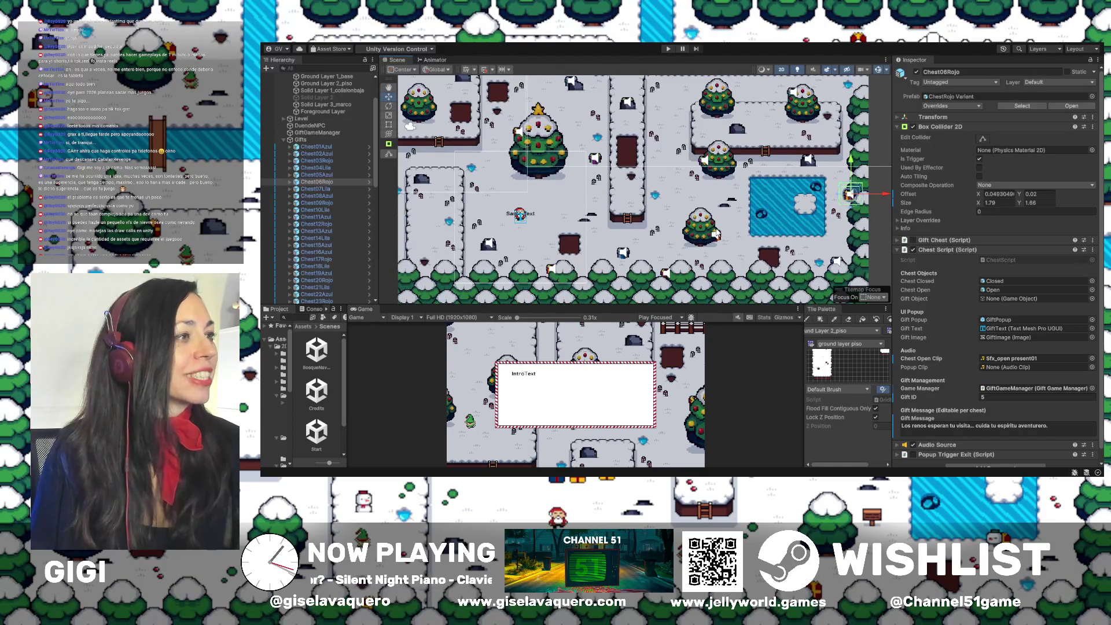
Select Chest08Azul and move it up and right beside the platform's trees
scroll(694, 208, left, 5)
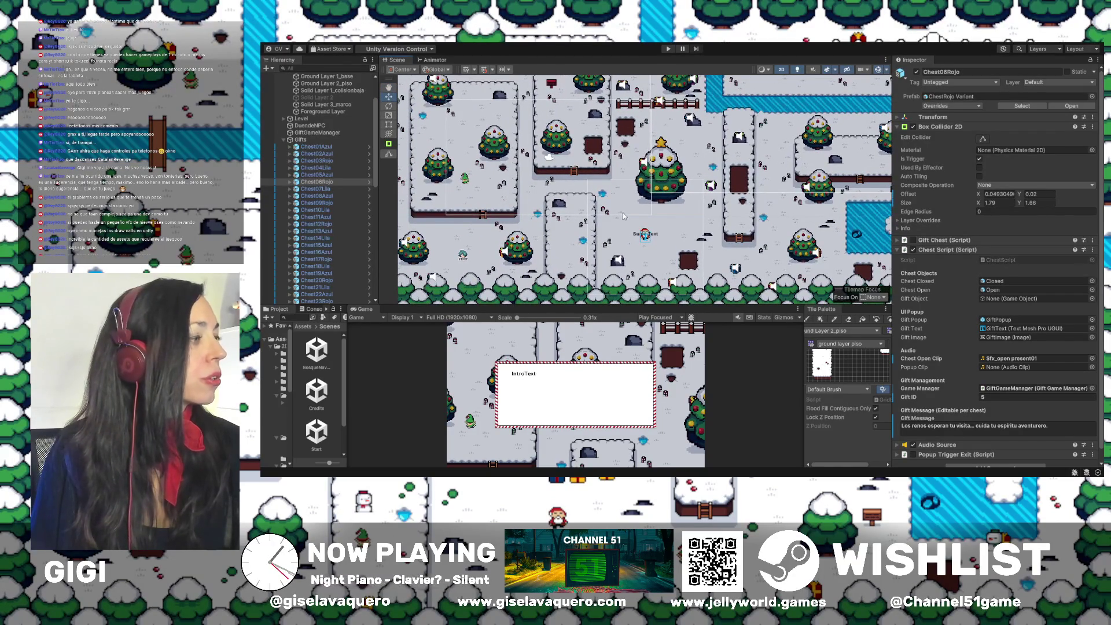
scroll(631, 214, left, 3)
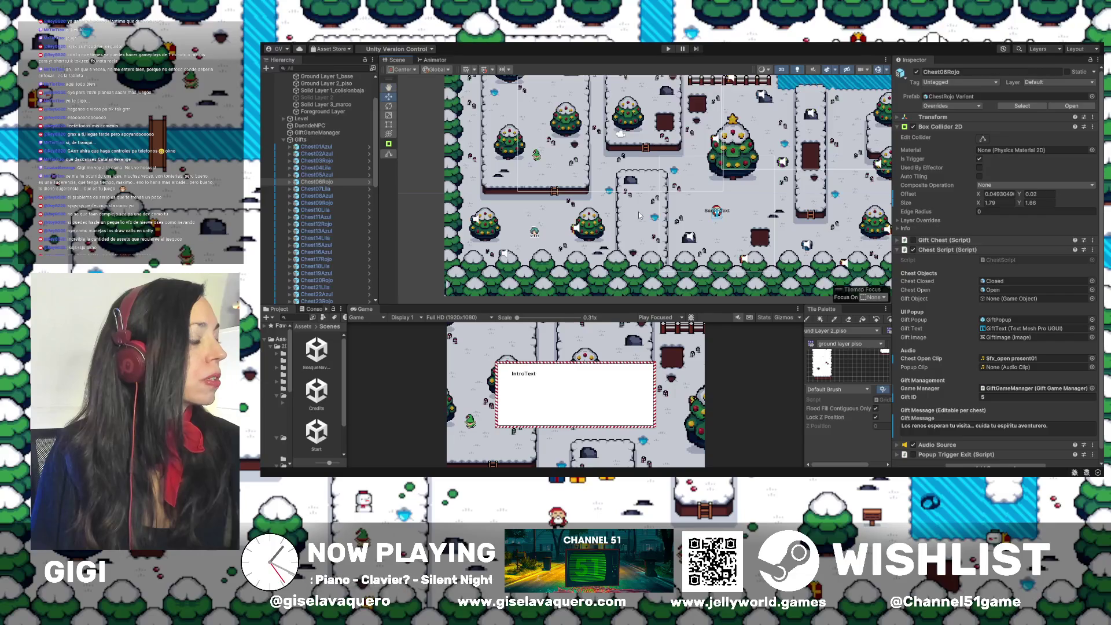
click(808, 246)
drag(819, 253, 725, 255)
mouse_move(712, 227)
mouse_down()
mouse_move(712, 174)
mouse_move(713, 266)
mouse_move(676, 203)
mouse_up()
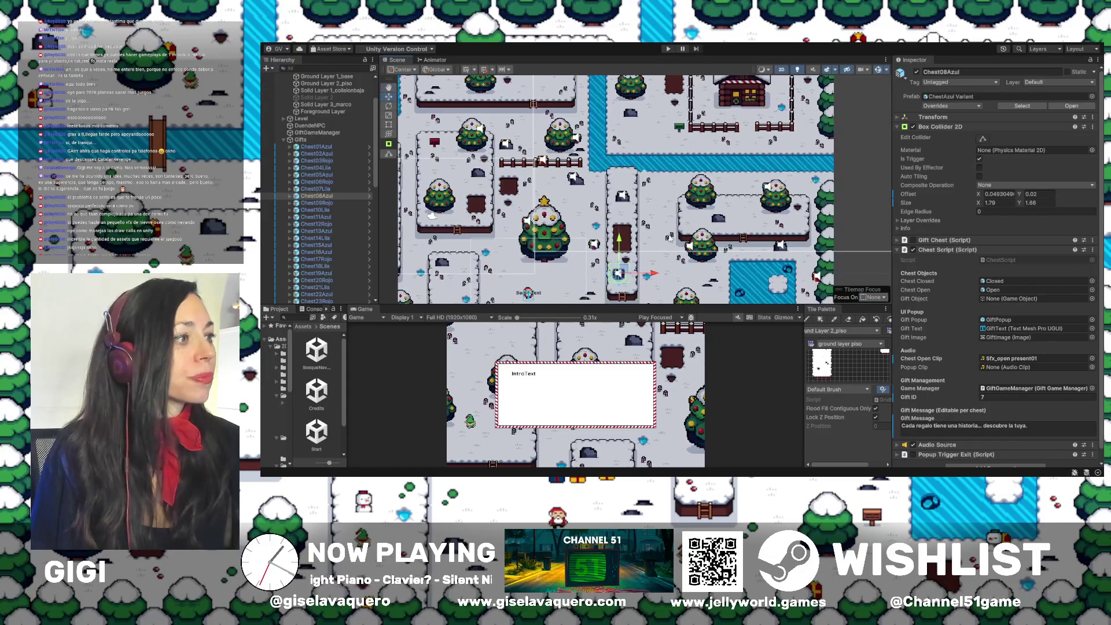
mouse_move(656, 275)
mouse_down()
mouse_move(778, 274)
mouse_move(769, 217)
mouse_move(716, 182)
mouse_up()
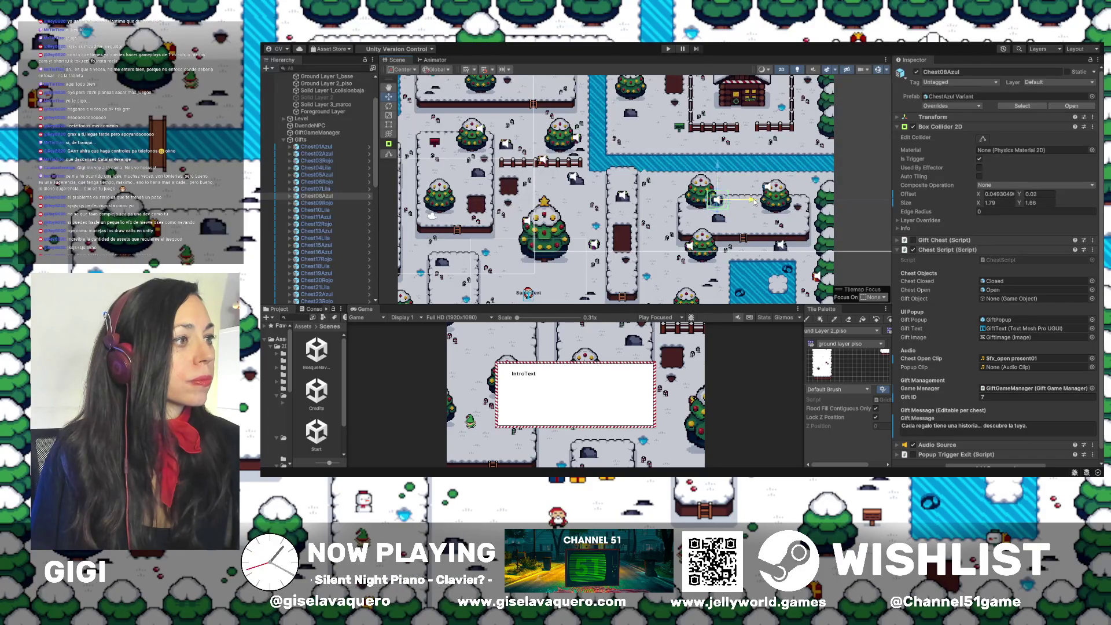
click(718, 215)
scroll(719, 218, up, 3)
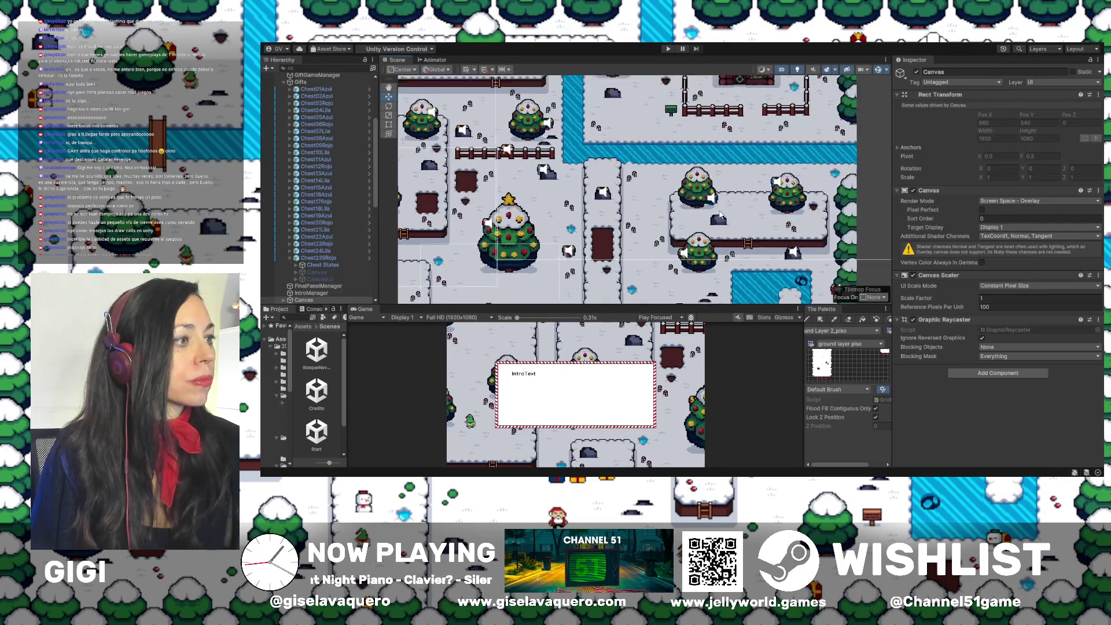
scroll(756, 210, up, 2)
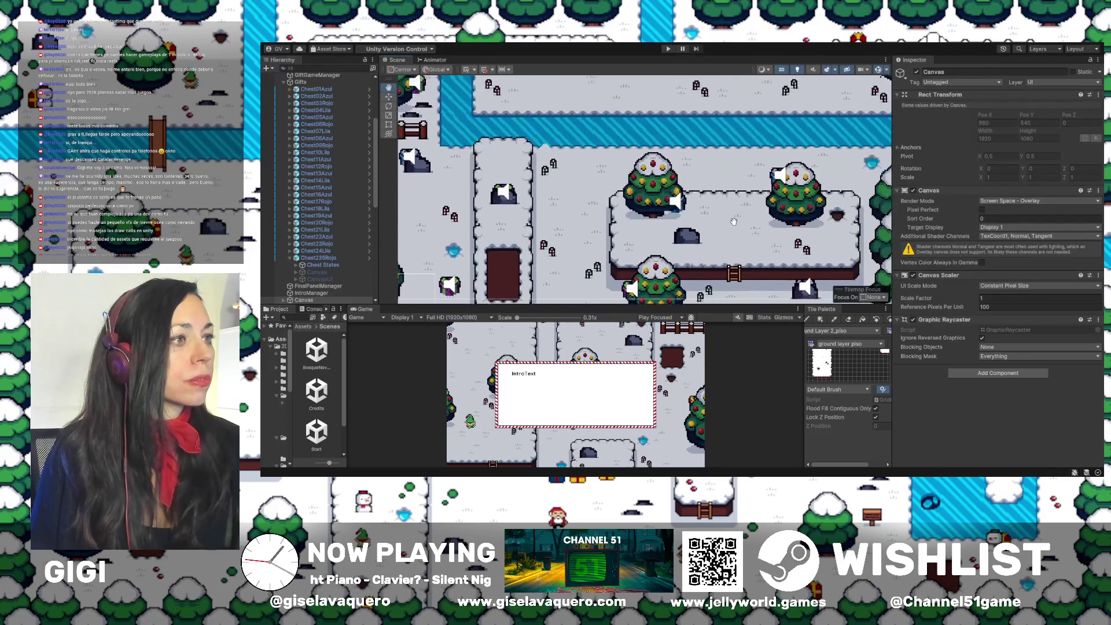
click(773, 174)
scroll(776, 185, down, 3)
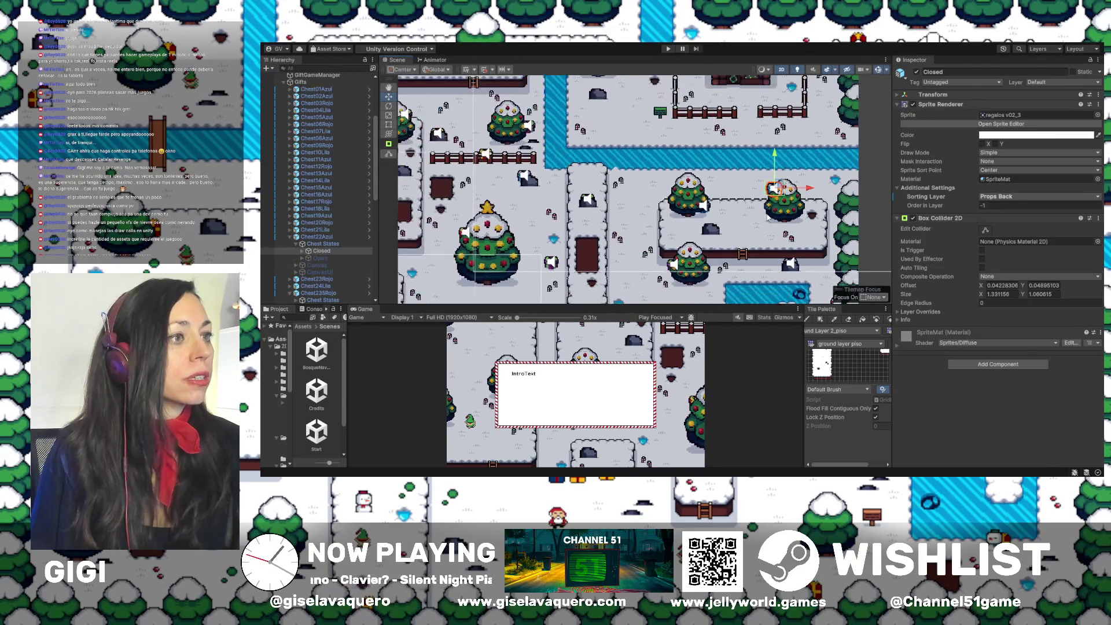
mouse_move(798, 200)
mouse_down()
mouse_move(755, 223)
mouse_move(740, 205)
mouse_up()
drag(661, 187, 710, 249)
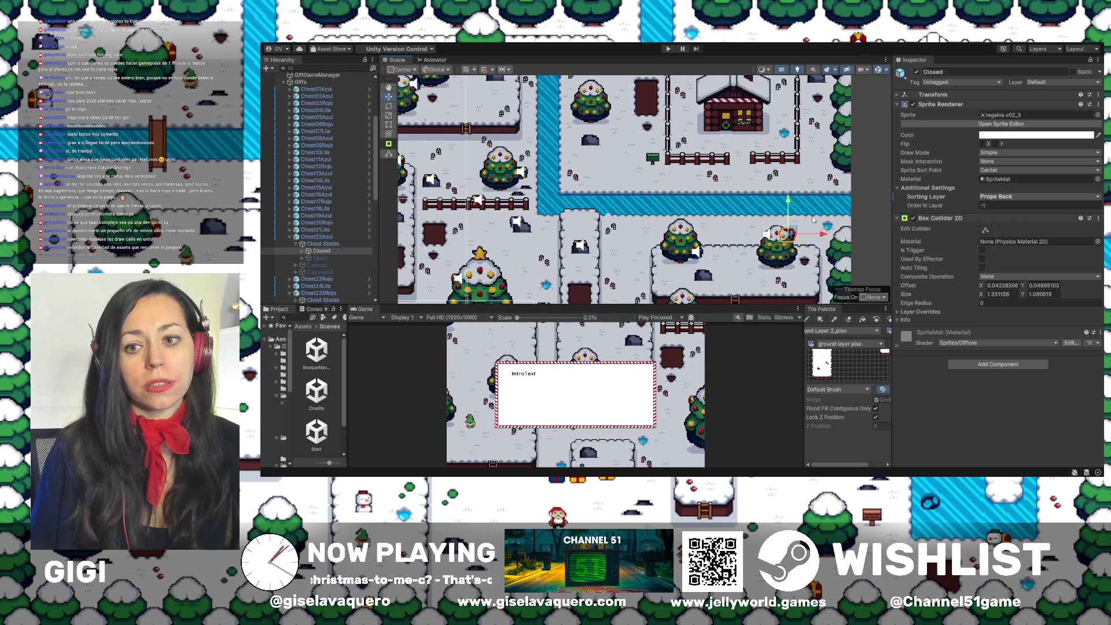
mouse_move(683, 174)
mouse_down()
mouse_move(685, 221)
mouse_move(753, 219)
mouse_up()
drag(584, 227, 735, 220)
drag(596, 206, 569, 194)
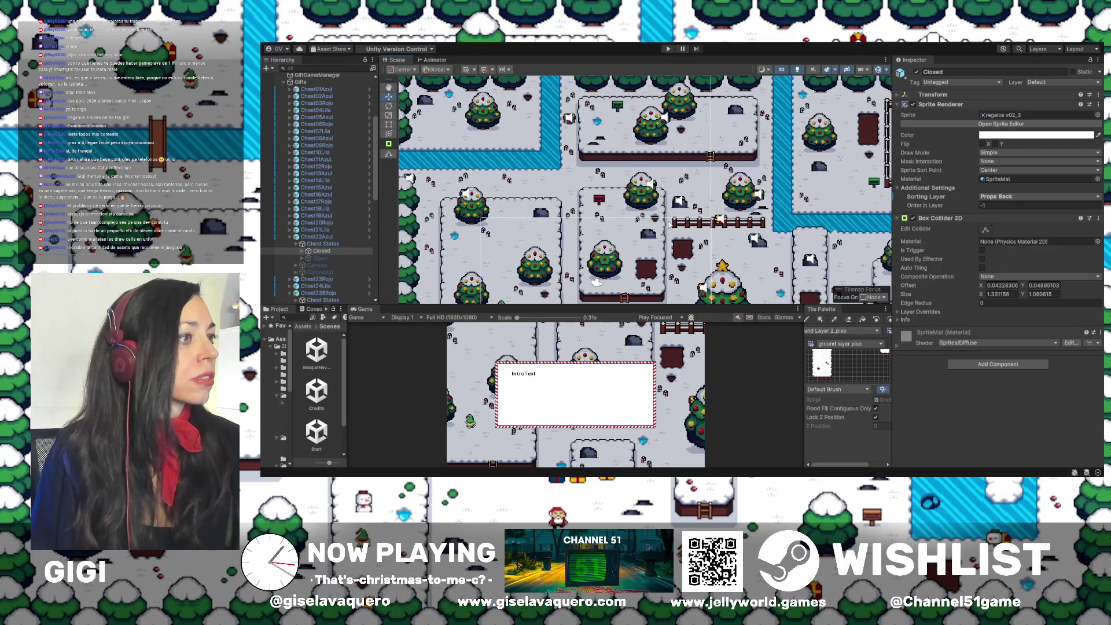
scroll(654, 208, down, 5)
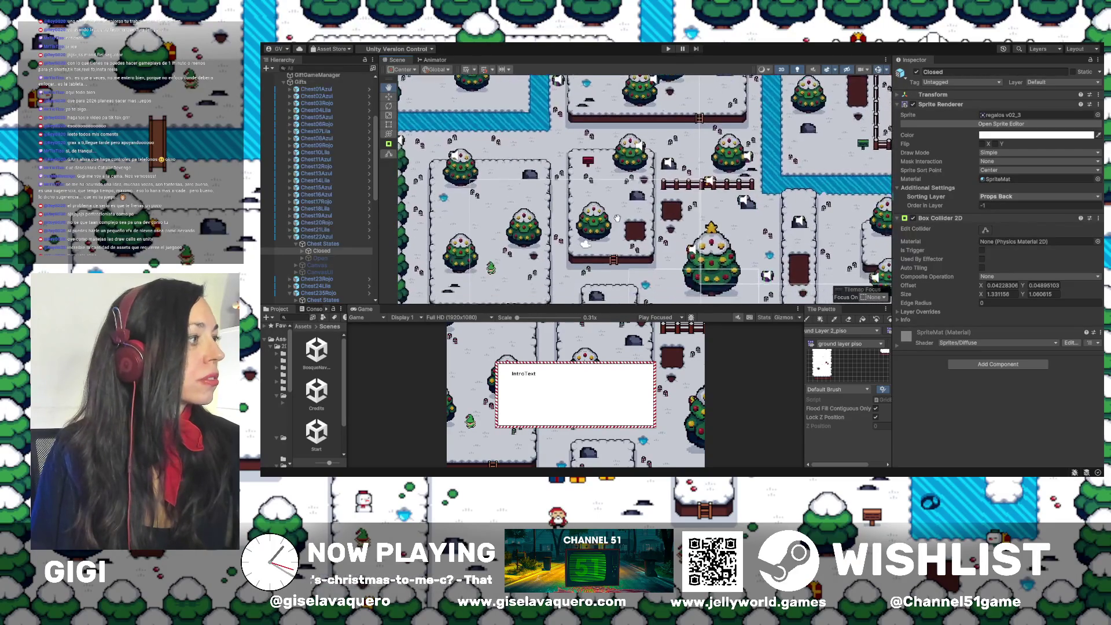
scroll(643, 208, down, 5)
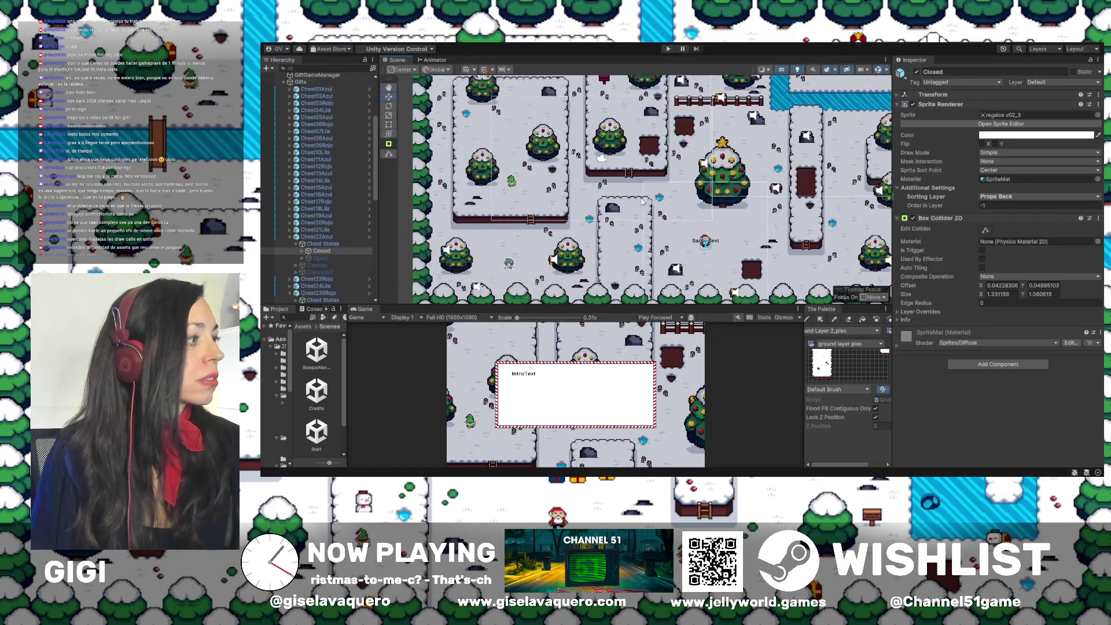
scroll(657, 230, right, 5)
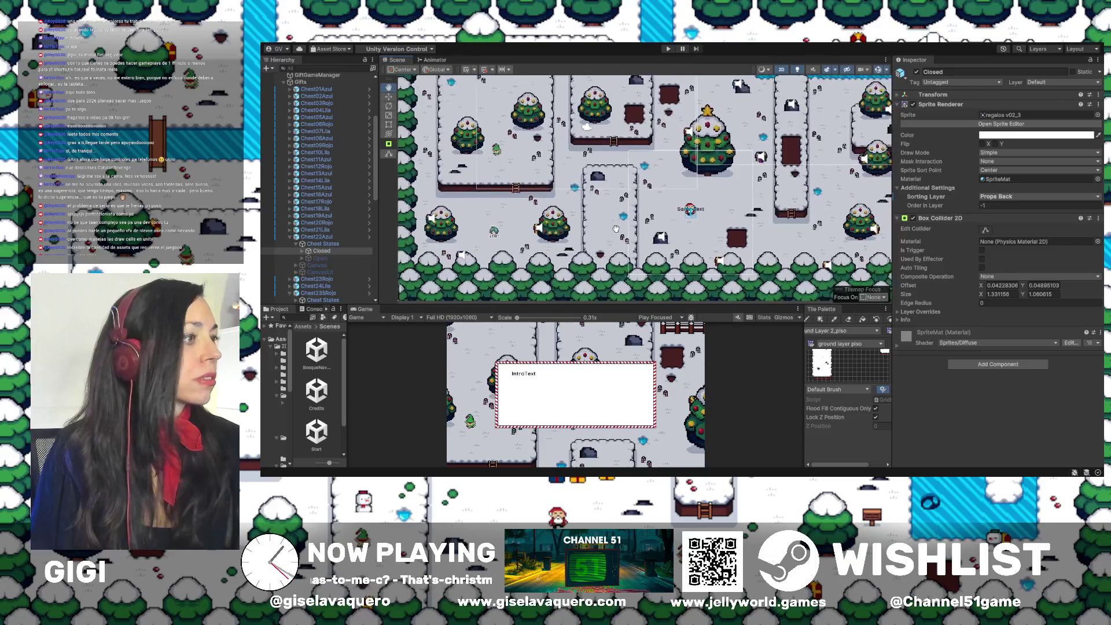
scroll(697, 237, right, 8)
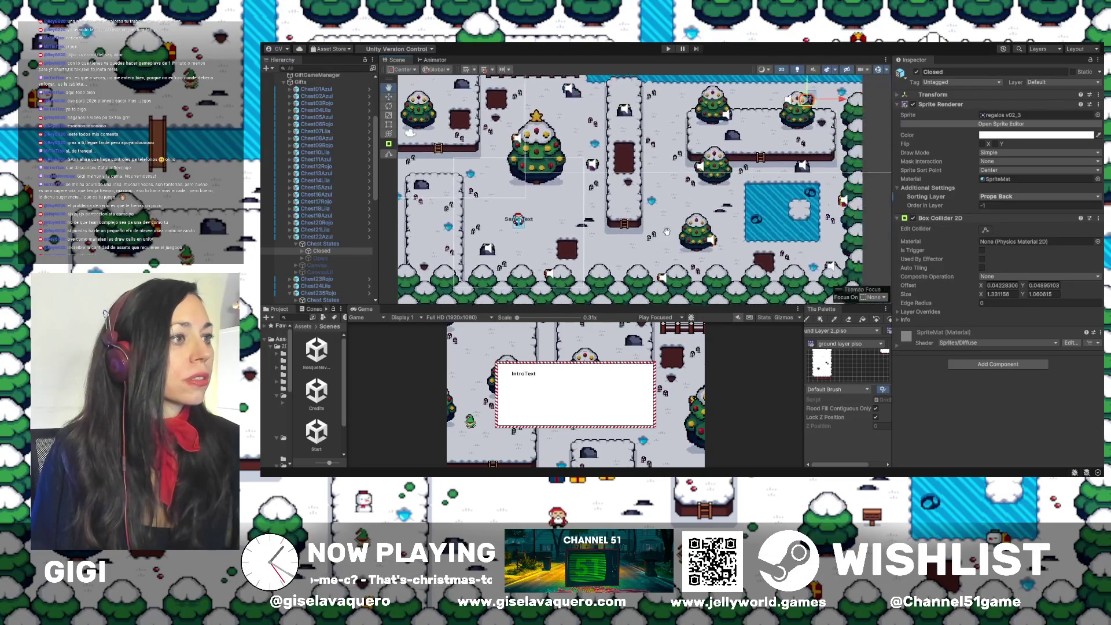
scroll(711, 236, up, 5)
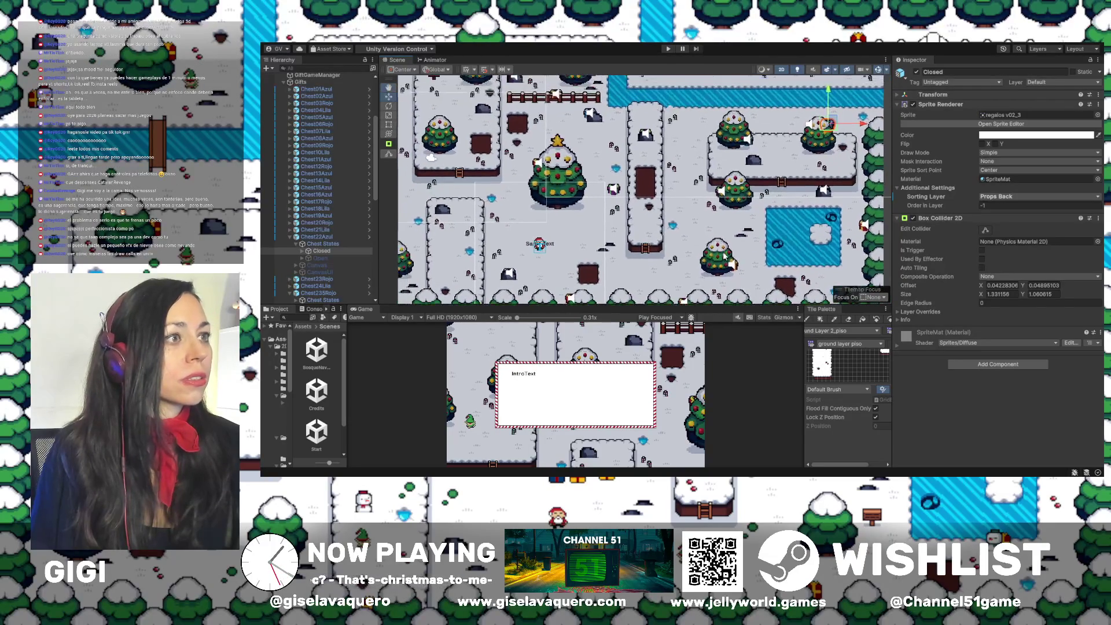
scroll(793, 217, up, 3)
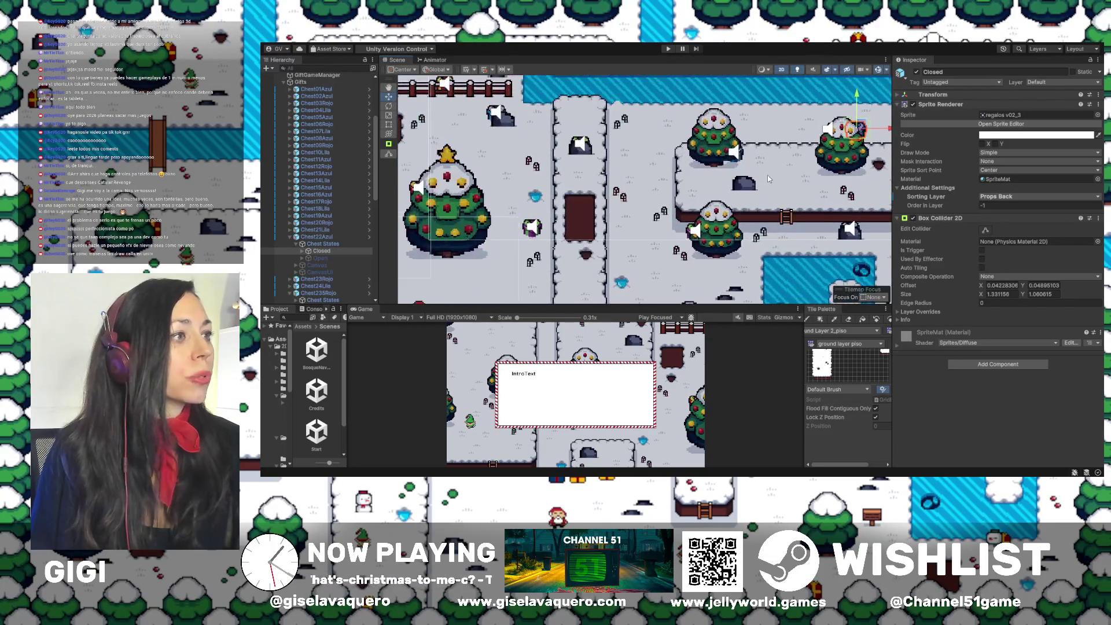
mouse_move(755, 186)
mouse_down()
mouse_move(670, 283)
mouse_move(678, 270)
mouse_up()
scroll(493, 229, down, 3)
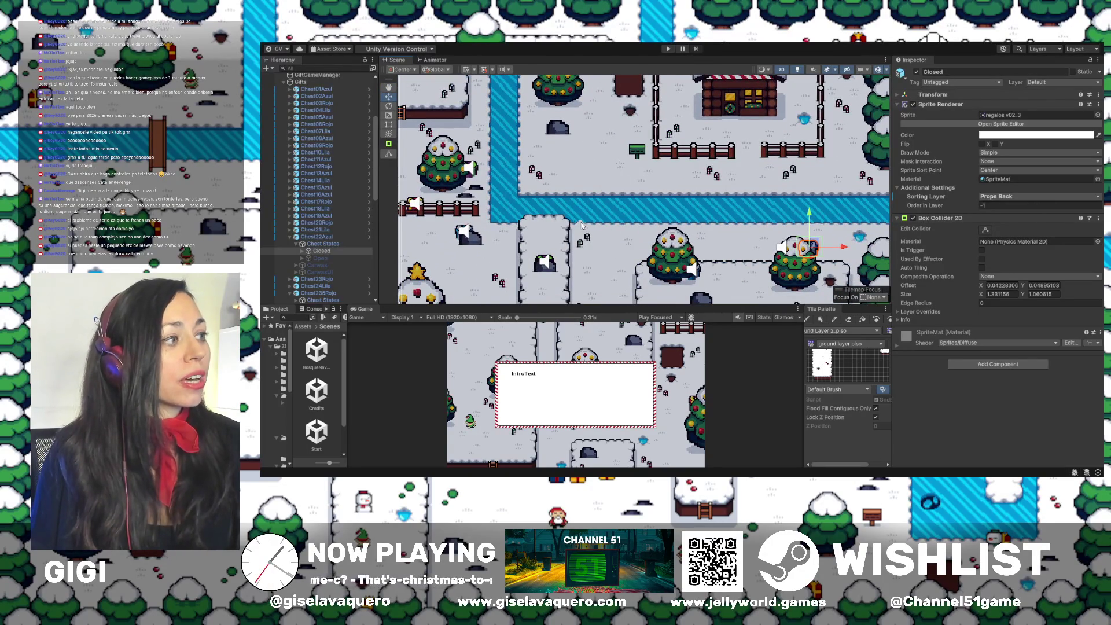
scroll(582, 191, up, 2)
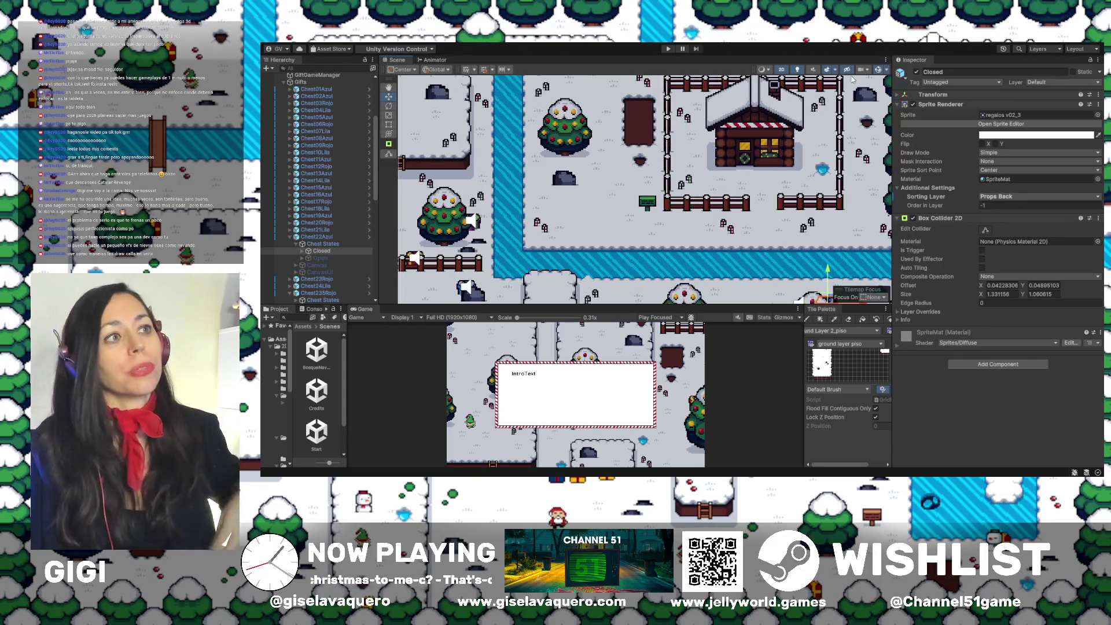
scroll(825, 145, down, 2)
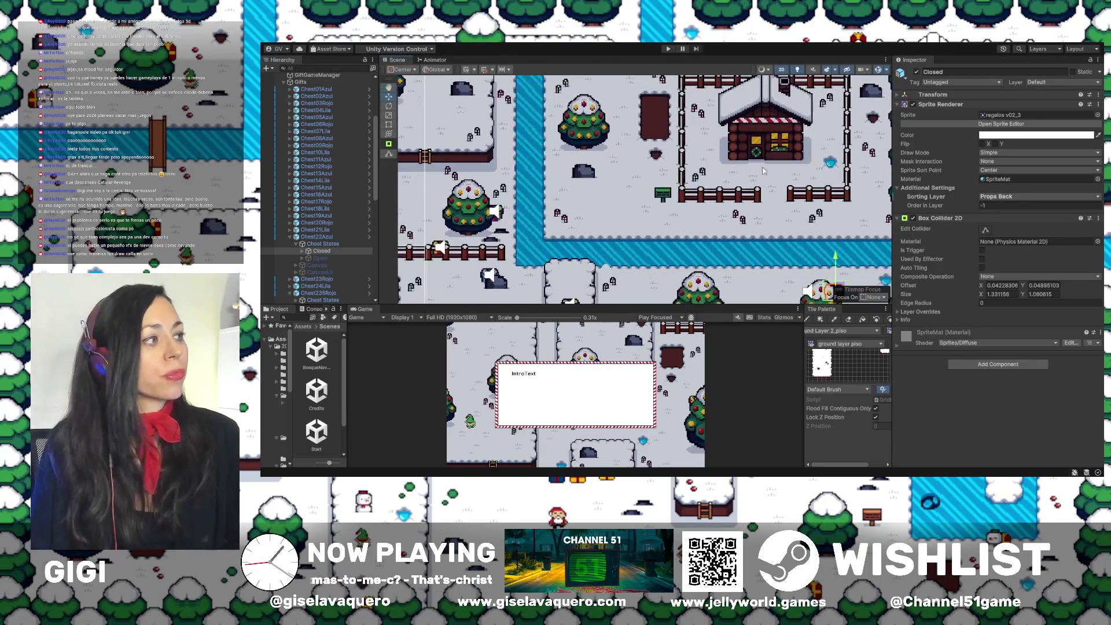
scroll(641, 241, down, 3)
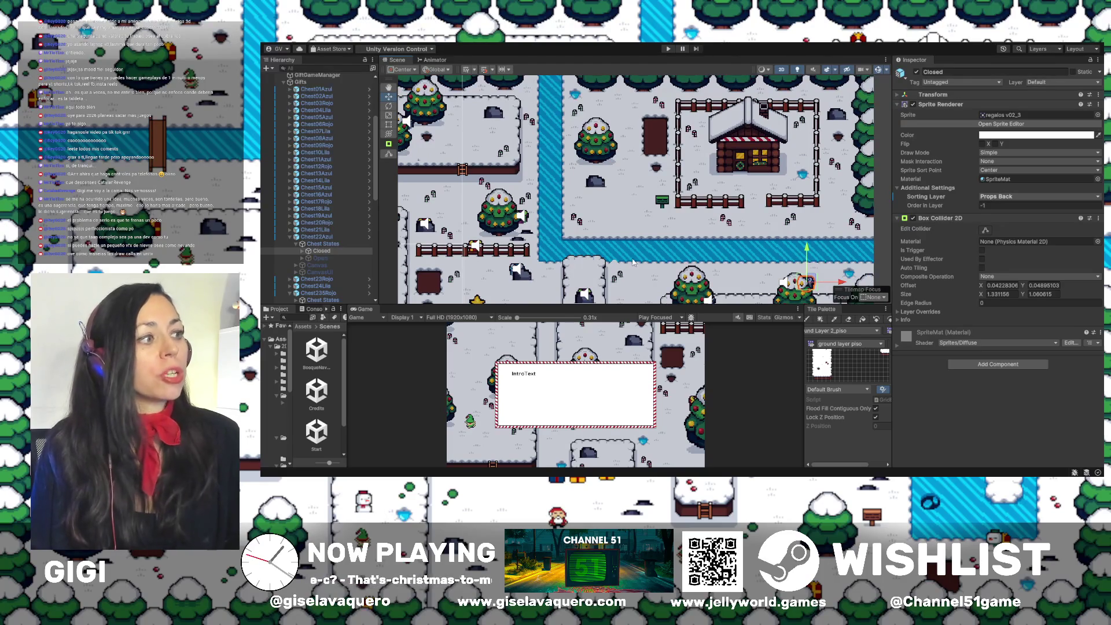
mouse_move(643, 279)
mouse_down()
mouse_move(741, 267)
mouse_move(658, 244)
mouse_up()
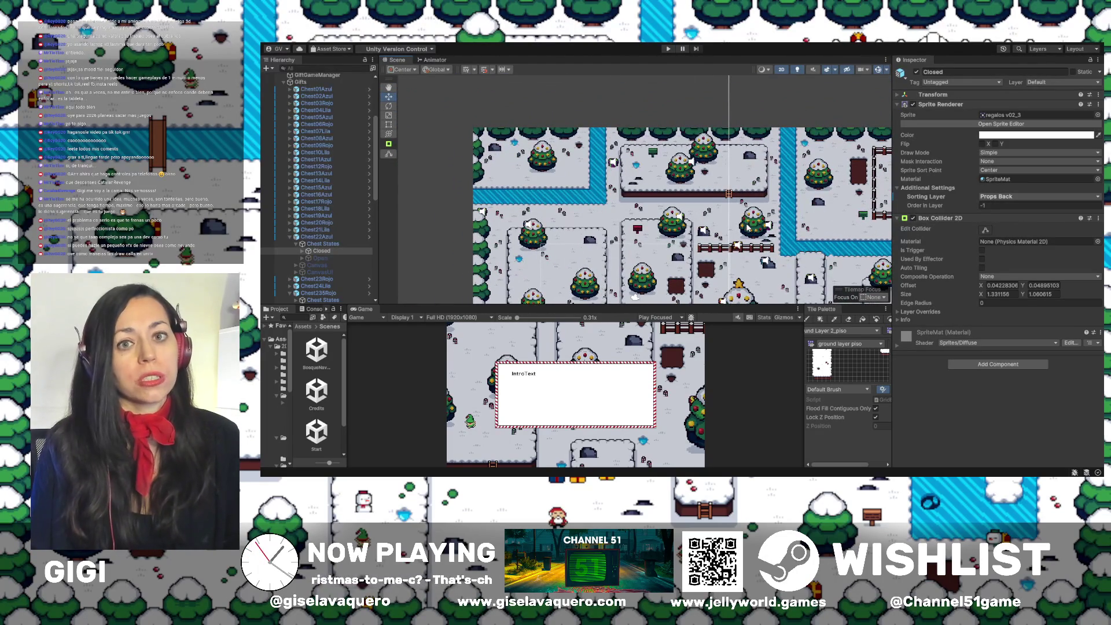
drag(832, 224, 720, 233)
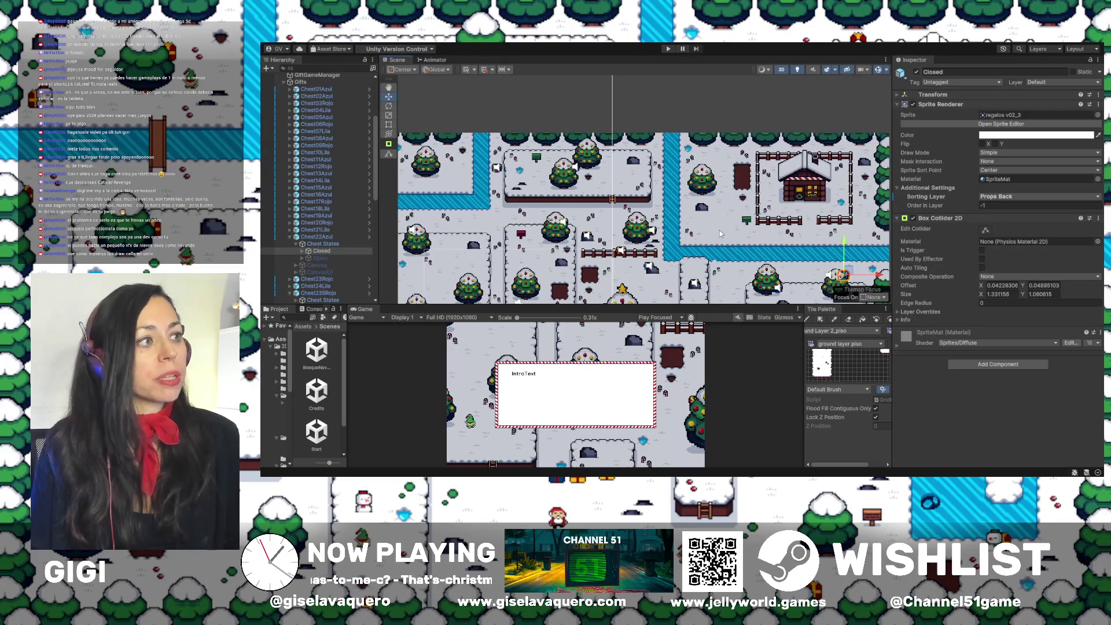
drag(573, 162, 667, 185)
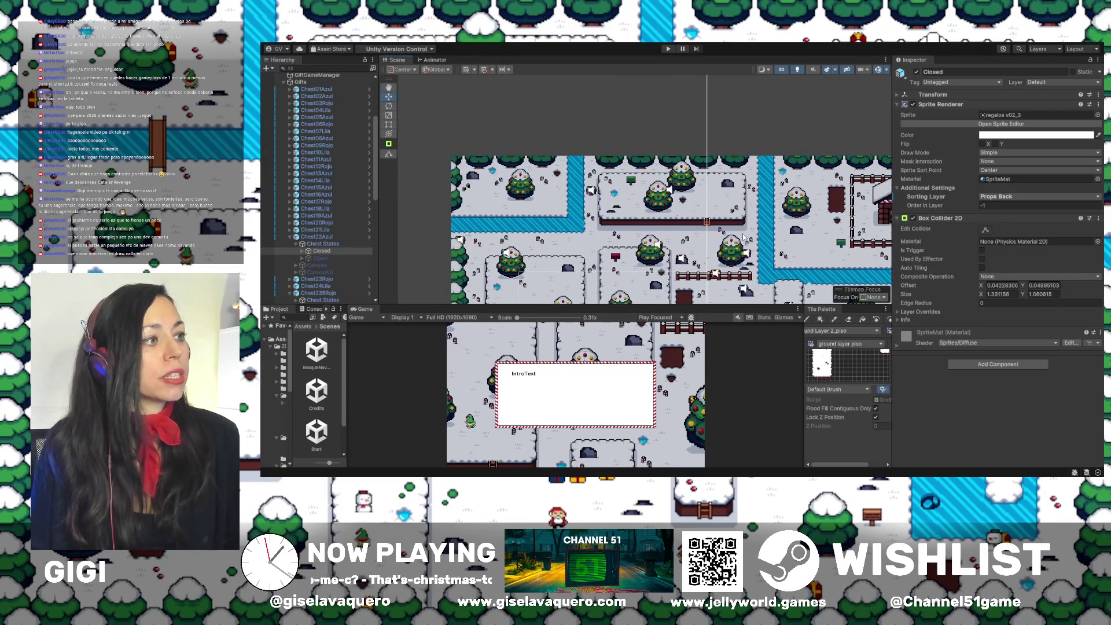
drag(743, 237, 672, 208)
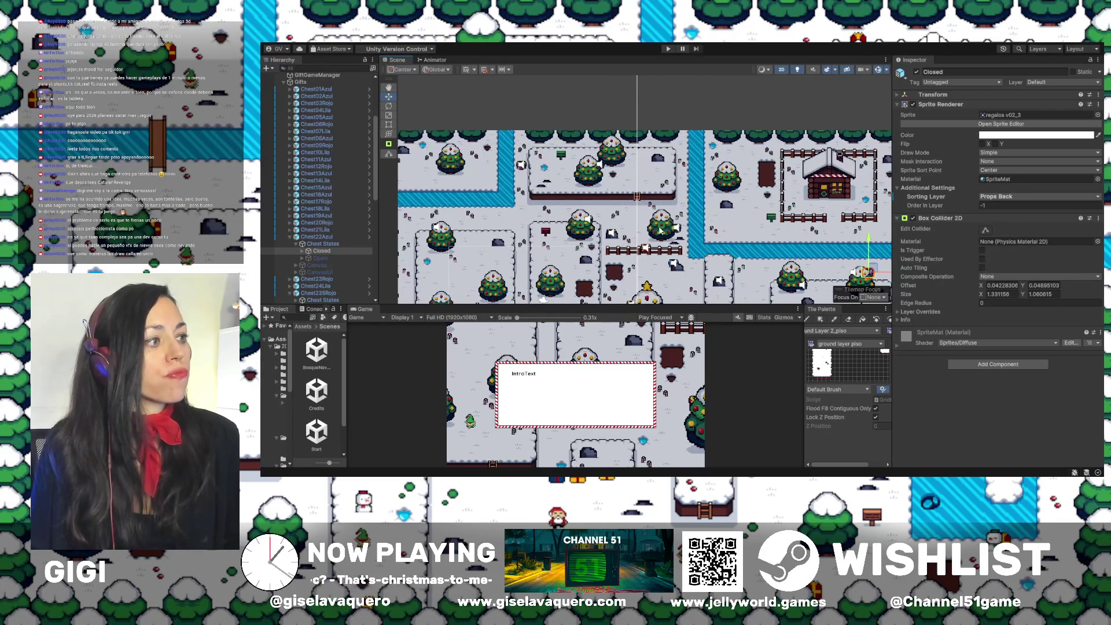
scroll(660, 231, down, 3)
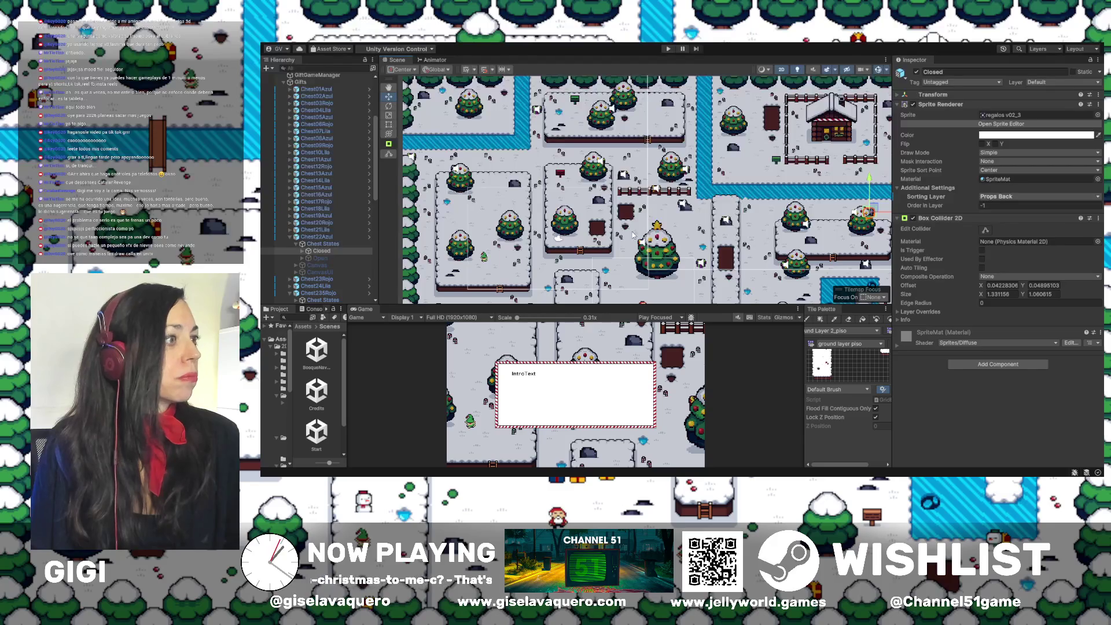
drag(641, 259, 656, 189)
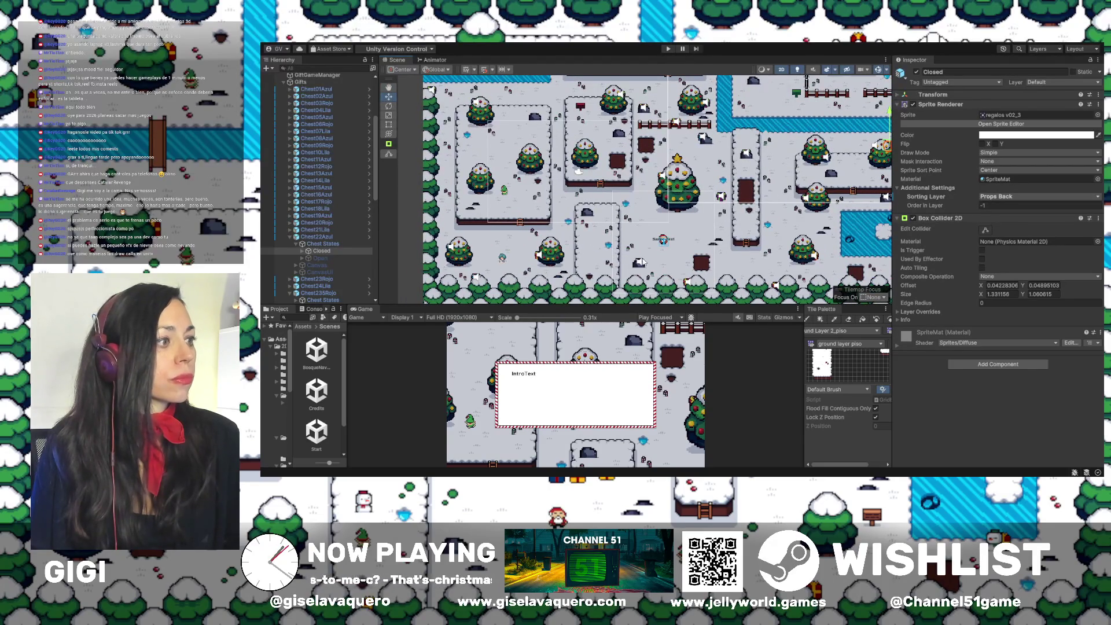
scroll(641, 261, up, 1)
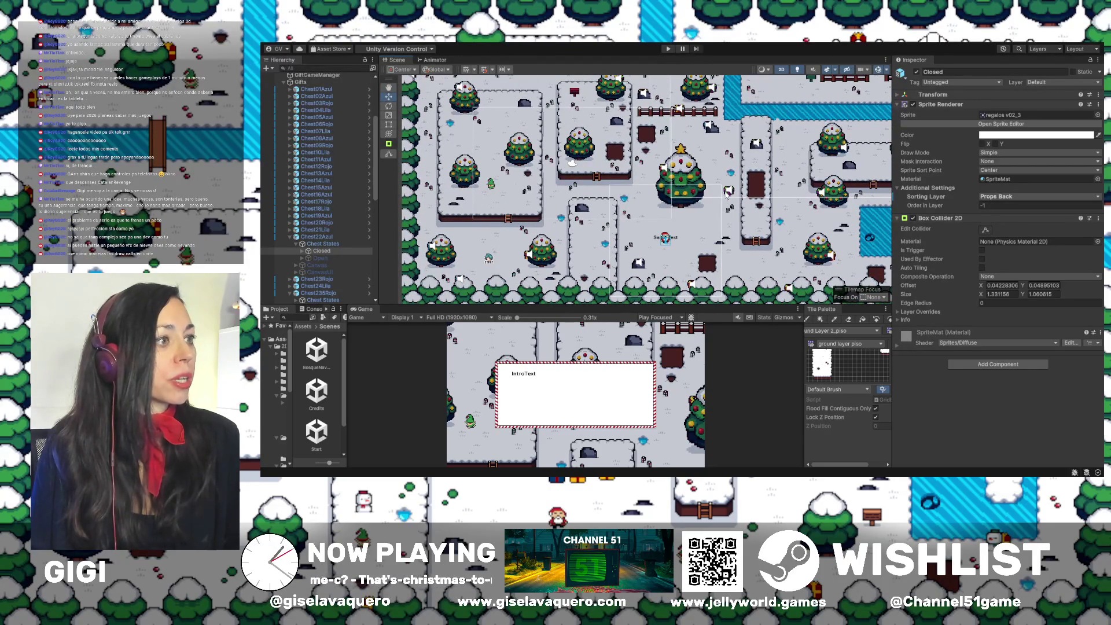
scroll(682, 255, up, 1)
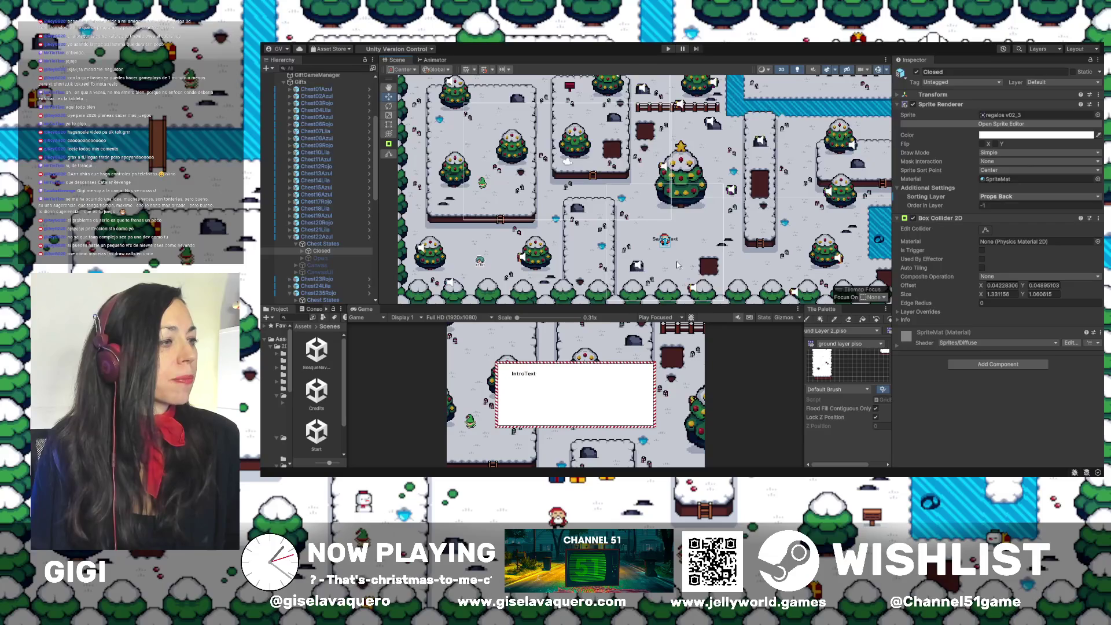
mouse_move(694, 287)
mouse_down()
mouse_move(618, 238)
mouse_move(754, 237)
mouse_move(654, 245)
mouse_up()
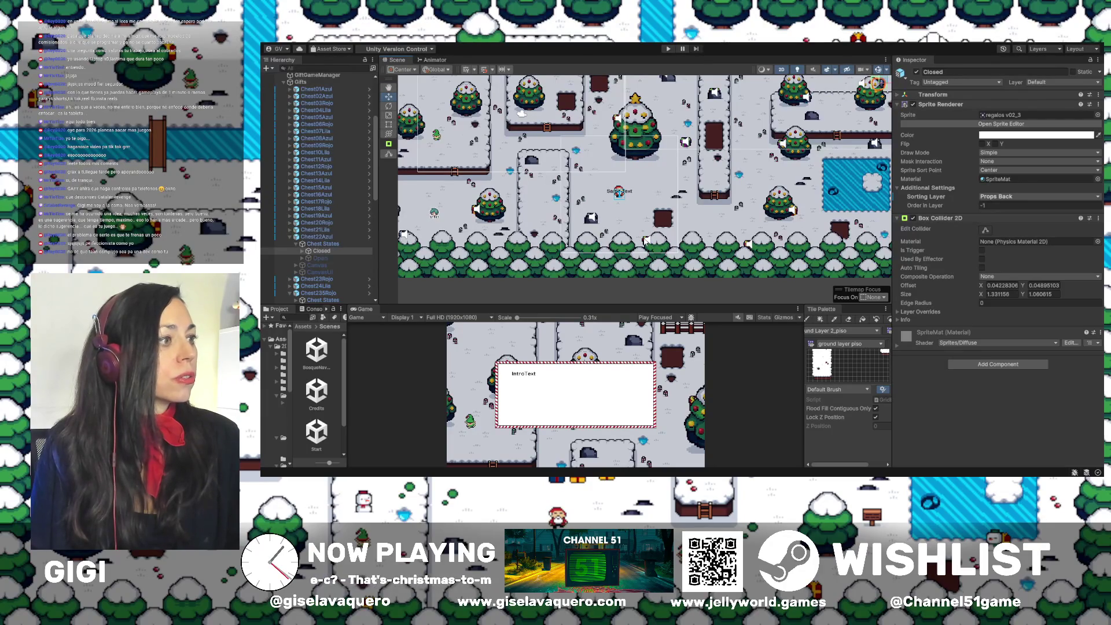
Select Chest20Rojo and drag it up its snowy platform toward the trees
click(619, 194)
click(645, 242)
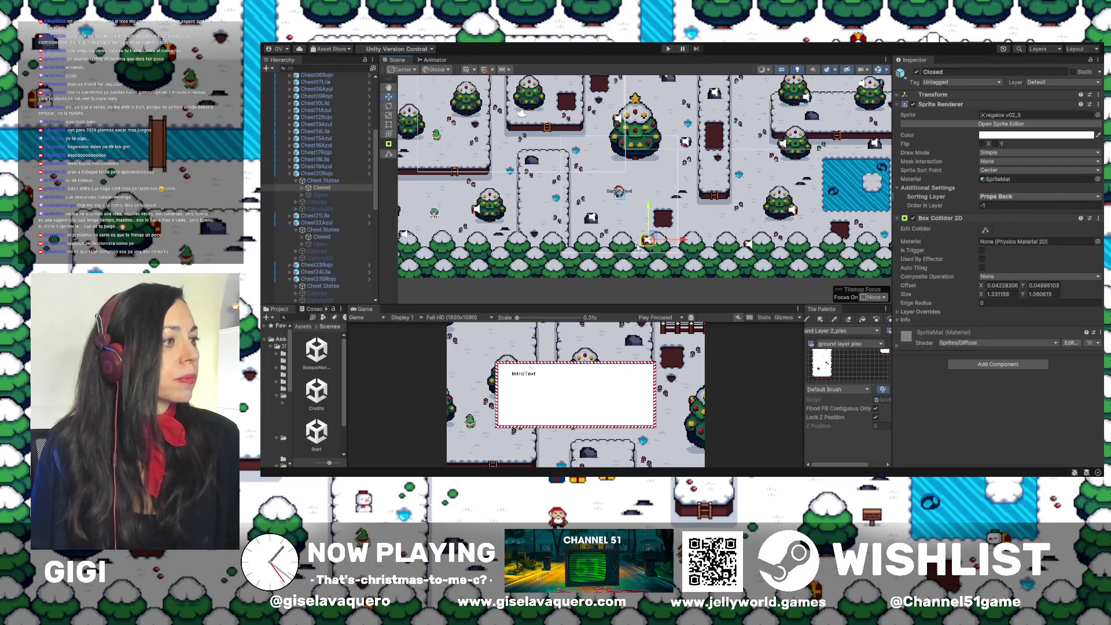
click(317, 173)
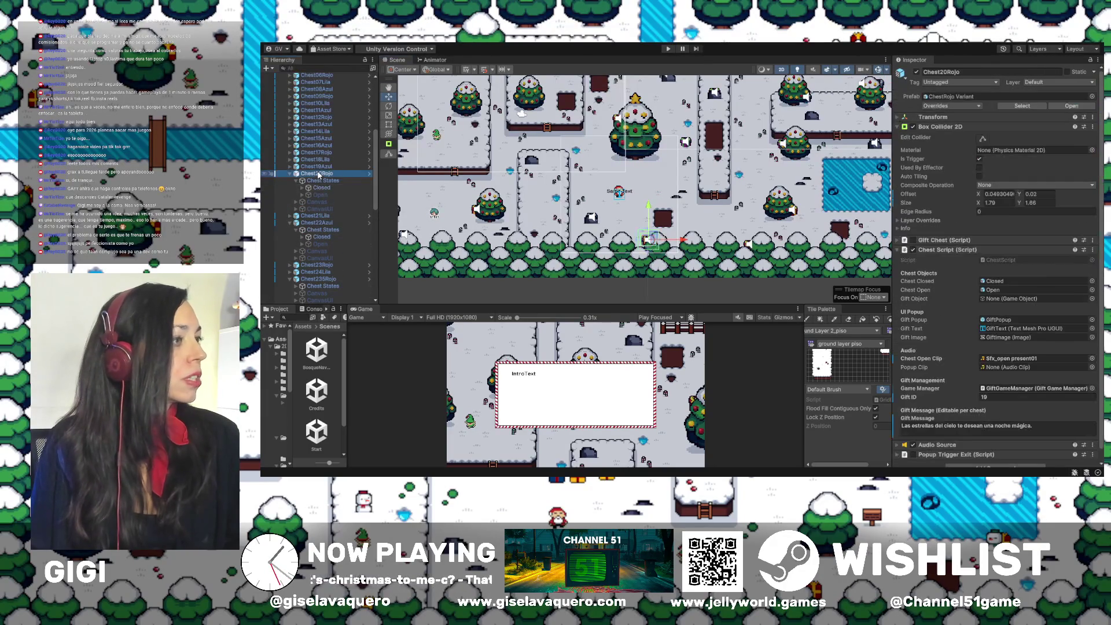
scroll(563, 212, down, 1)
mouse_move(563, 212)
mouse_down()
mouse_move(602, 243)
mouse_move(569, 210)
mouse_up()
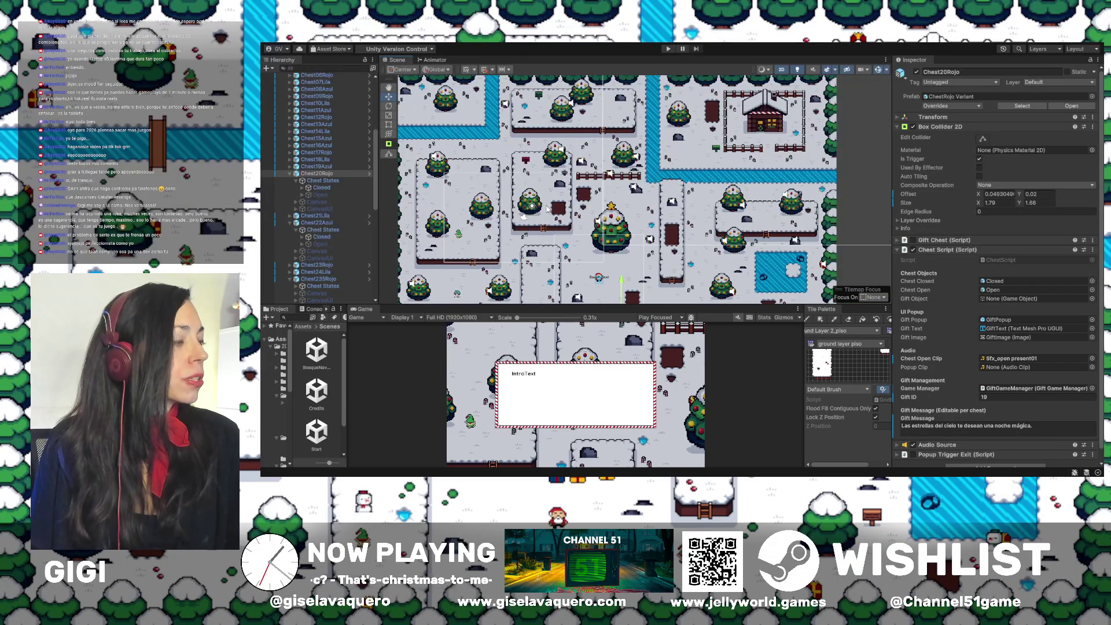
mouse_move(621, 284)
mouse_down()
mouse_move(621, 183)
mouse_move(639, 213)
mouse_move(556, 209)
mouse_up()
scroll(557, 209, up, 5)
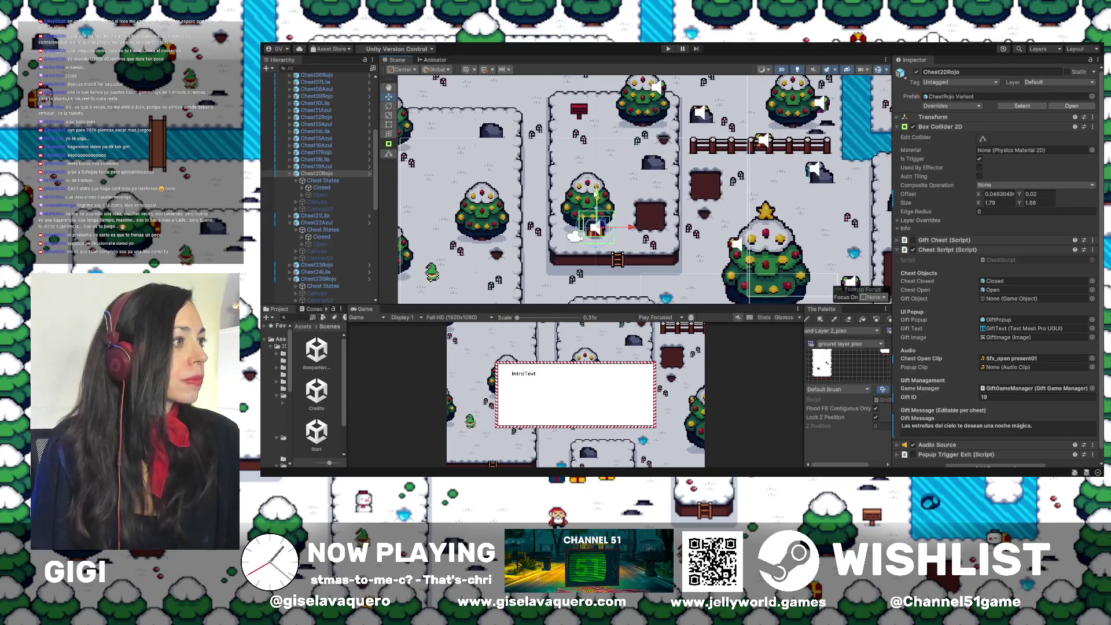
drag(602, 169, 608, 152)
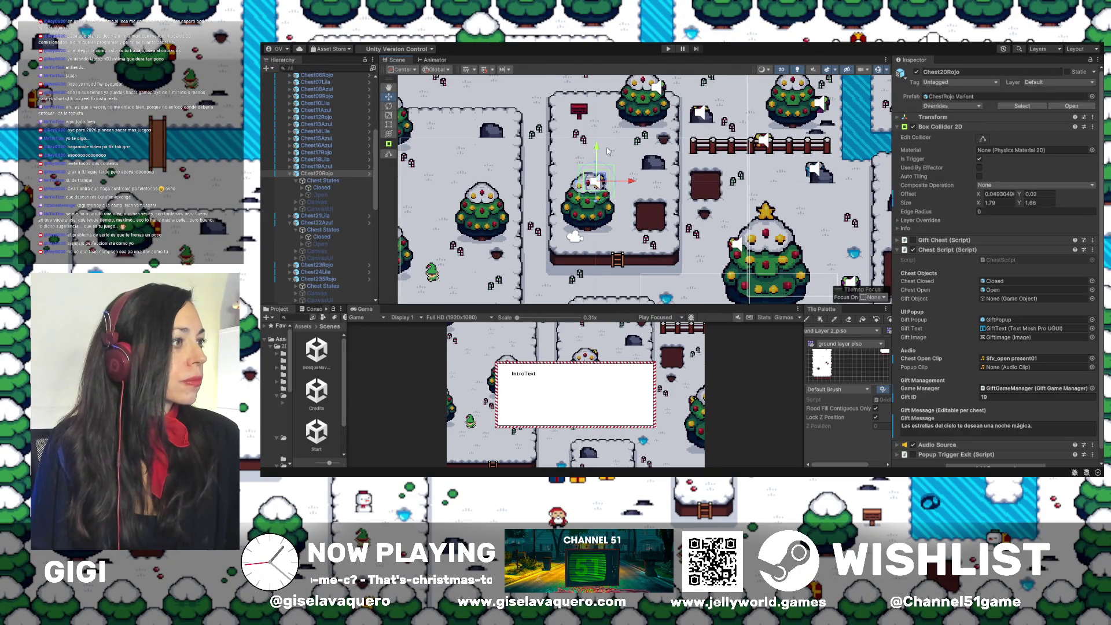
mouse_move(632, 186)
mouse_down()
mouse_move(640, 234)
mouse_move(615, 123)
mouse_up()
click(616, 186)
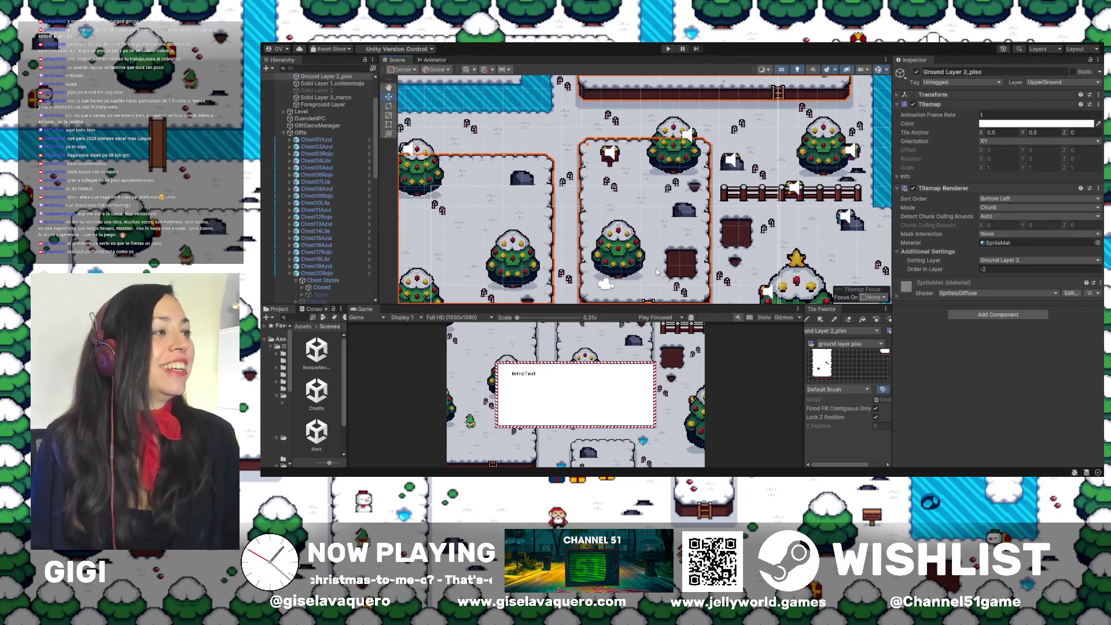
Reselect Chest20Rojo and nudge it right and down, following it in the view
scroll(613, 169, up, 3)
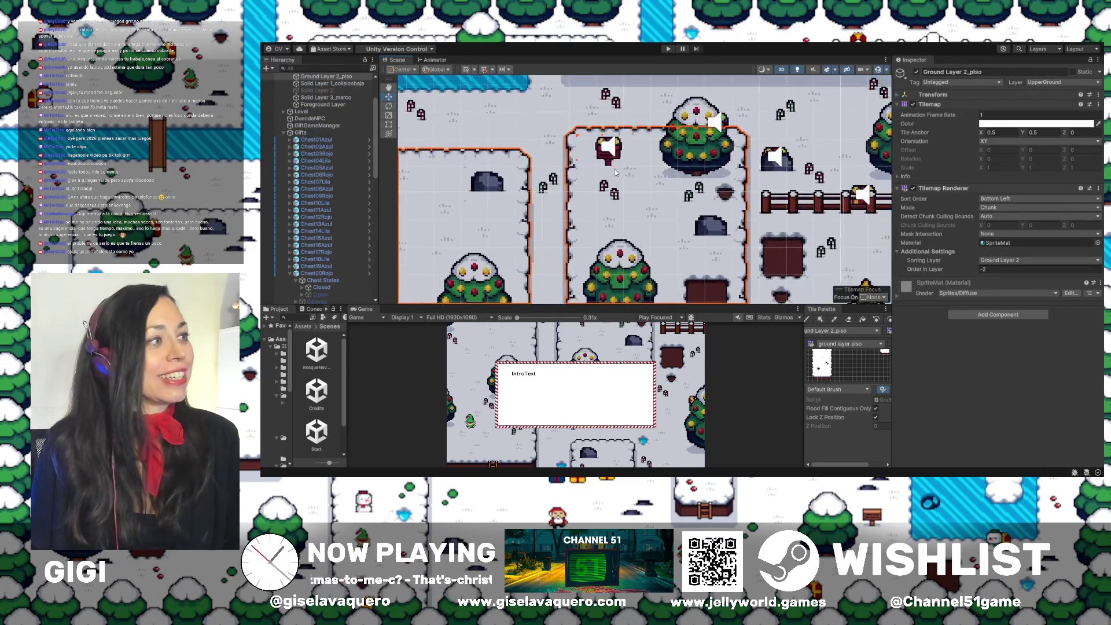
click(609, 134)
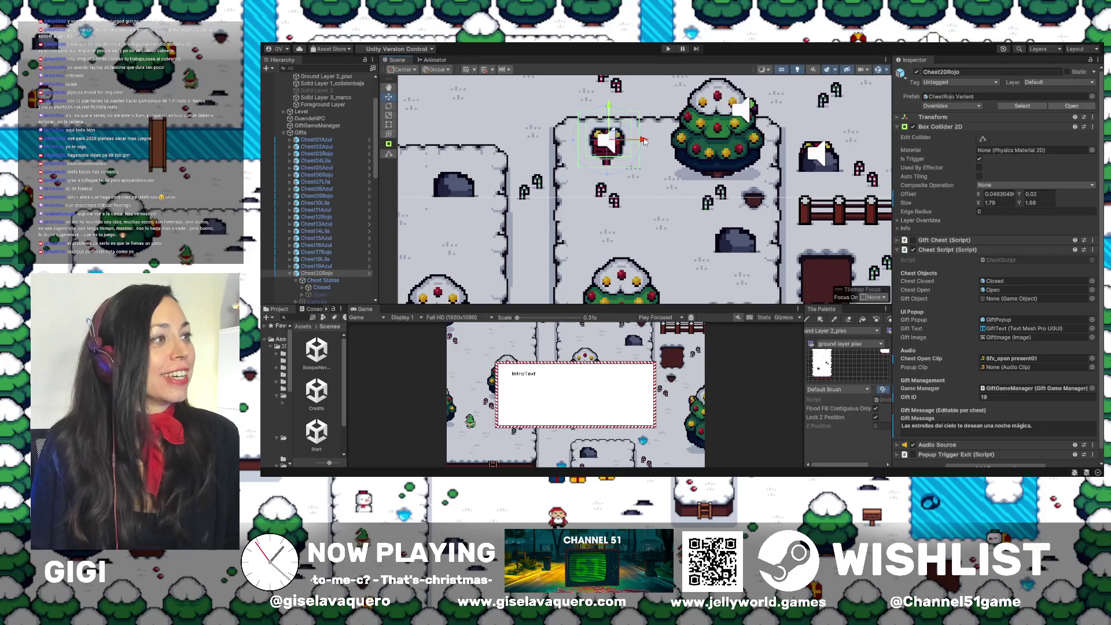
drag(644, 141, 649, 140)
mouse_move(614, 106)
mouse_down()
mouse_move(645, 141)
mouse_move(609, 114)
mouse_move(601, 235)
mouse_up()
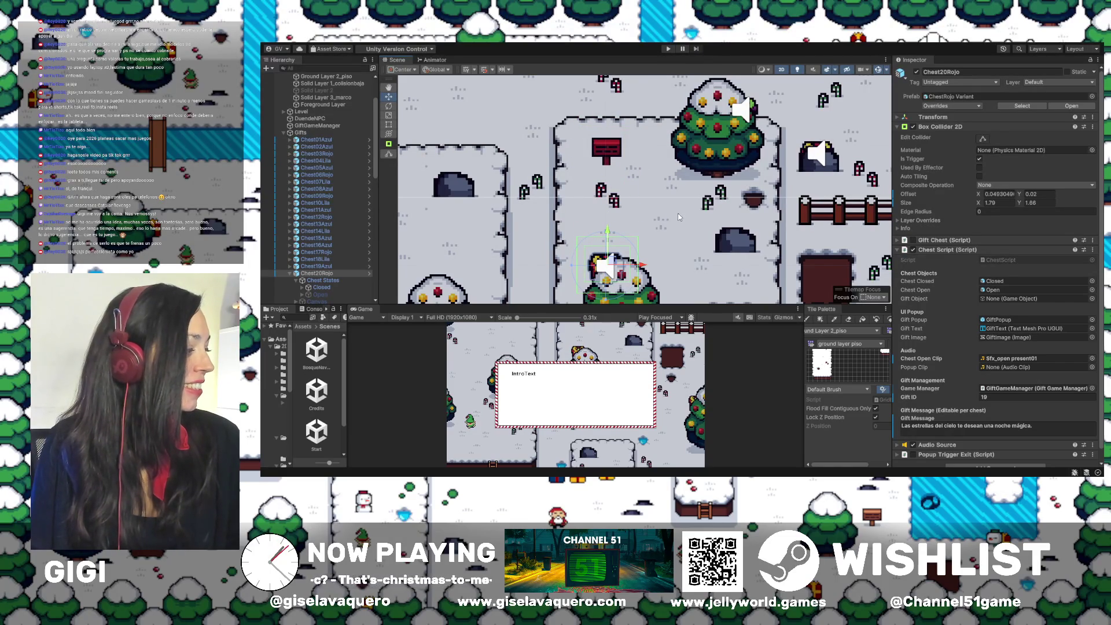
drag(696, 236, 722, 189)
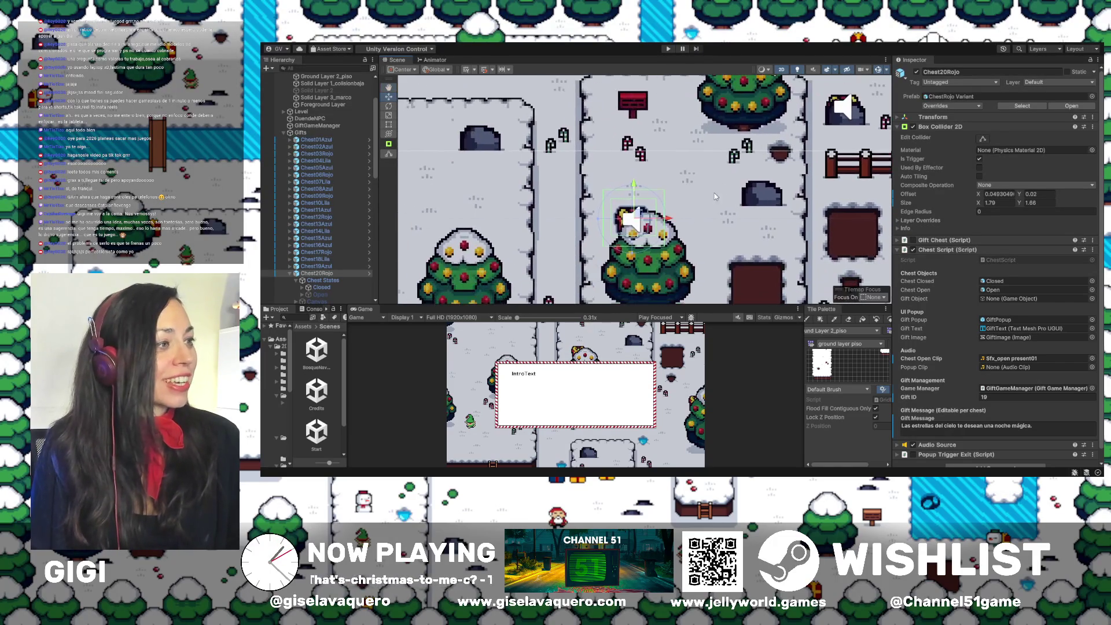
drag(674, 220, 695, 210)
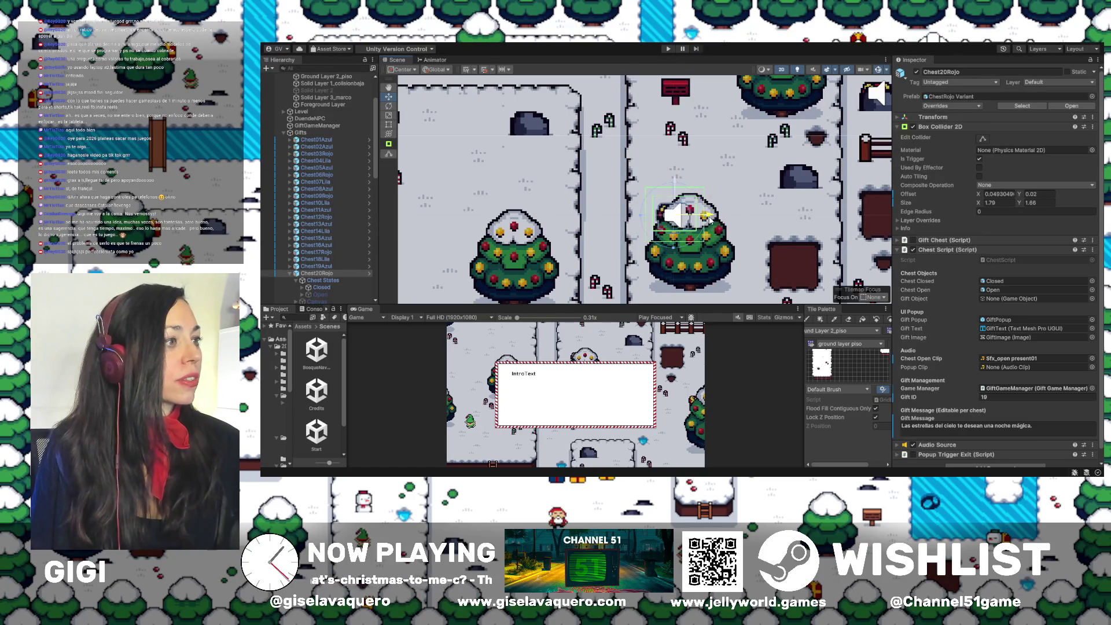
Fine-tune Chest20Rojo's position until it rests against the tree below the signpost
drag(708, 220, 701, 219)
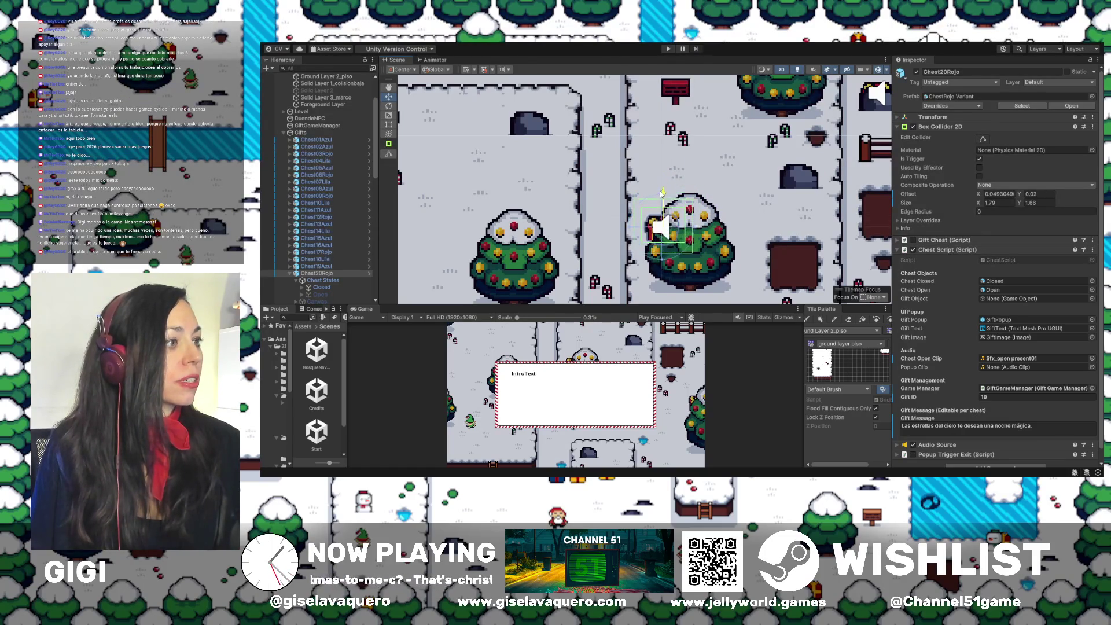
drag(664, 175, 681, 218)
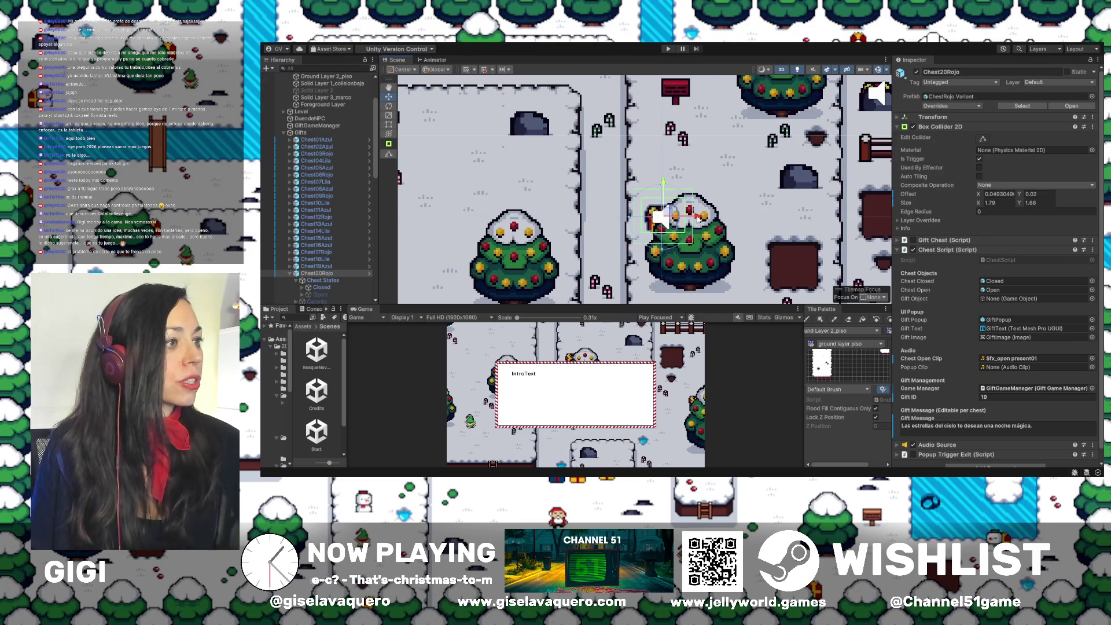
drag(698, 219, 760, 224)
scroll(760, 224, down, 4)
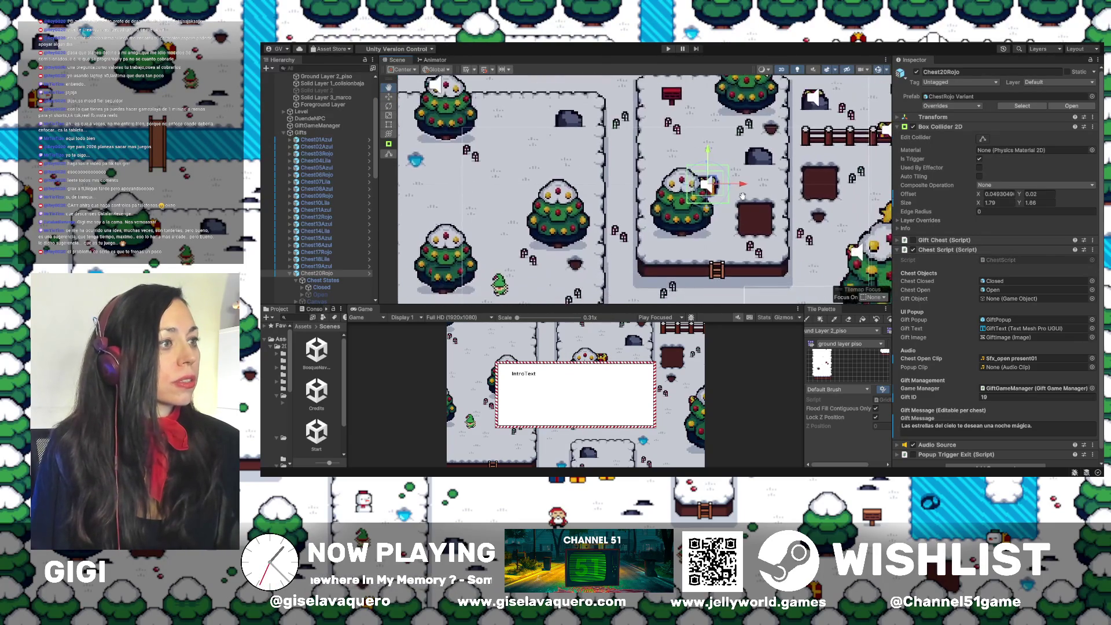
drag(744, 185, 701, 194)
scroll(701, 193, down, 2)
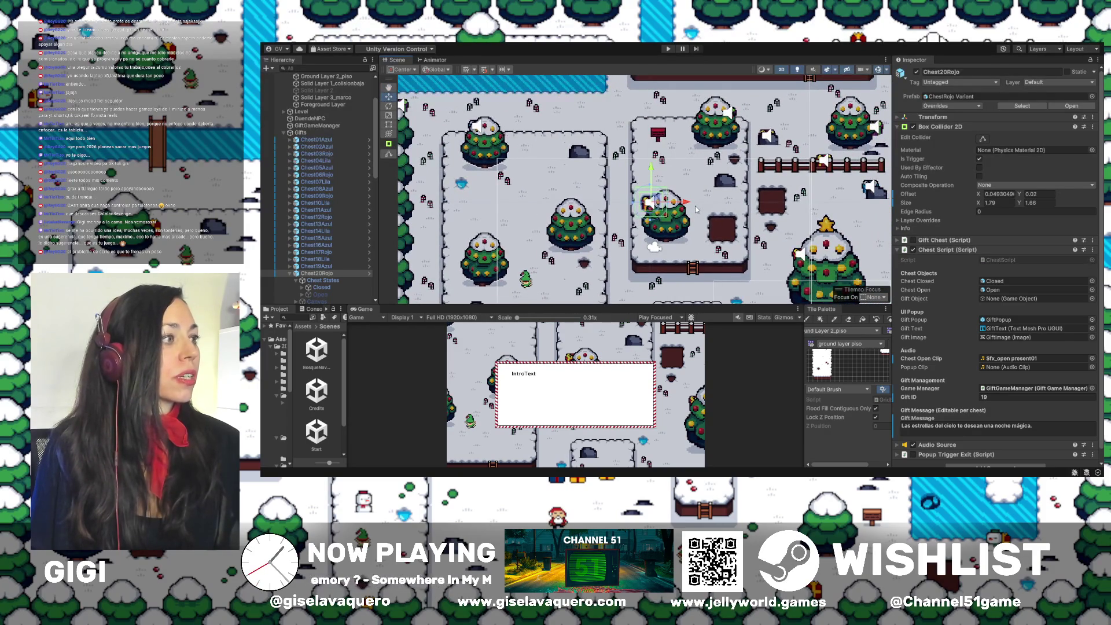
scroll(722, 220, down, 2)
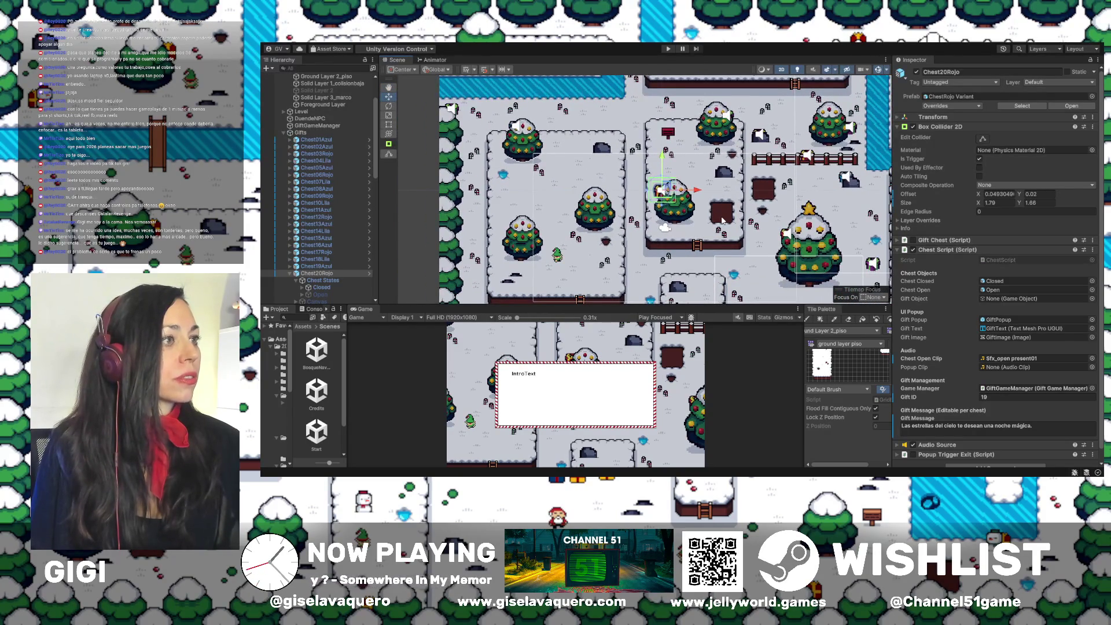
scroll(722, 220, up, 1)
drag(694, 189, 696, 192)
click(687, 223)
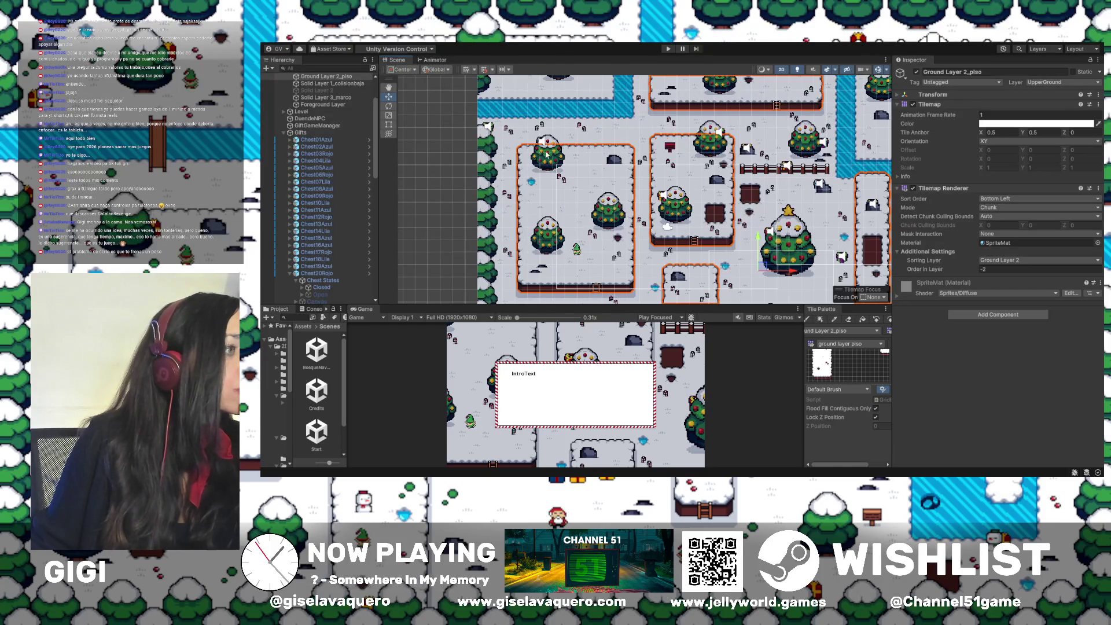
scroll(549, 165, up, 5)
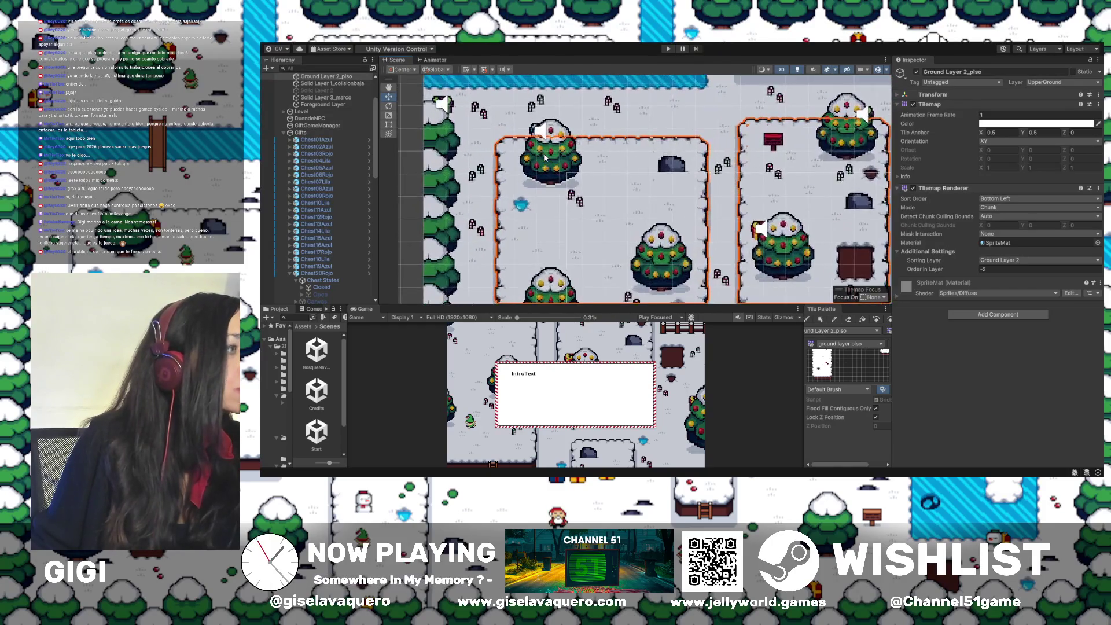
Pan to the frozen river and select Chest14Lila beside the left trees
click(533, 123)
drag(582, 121, 711, 195)
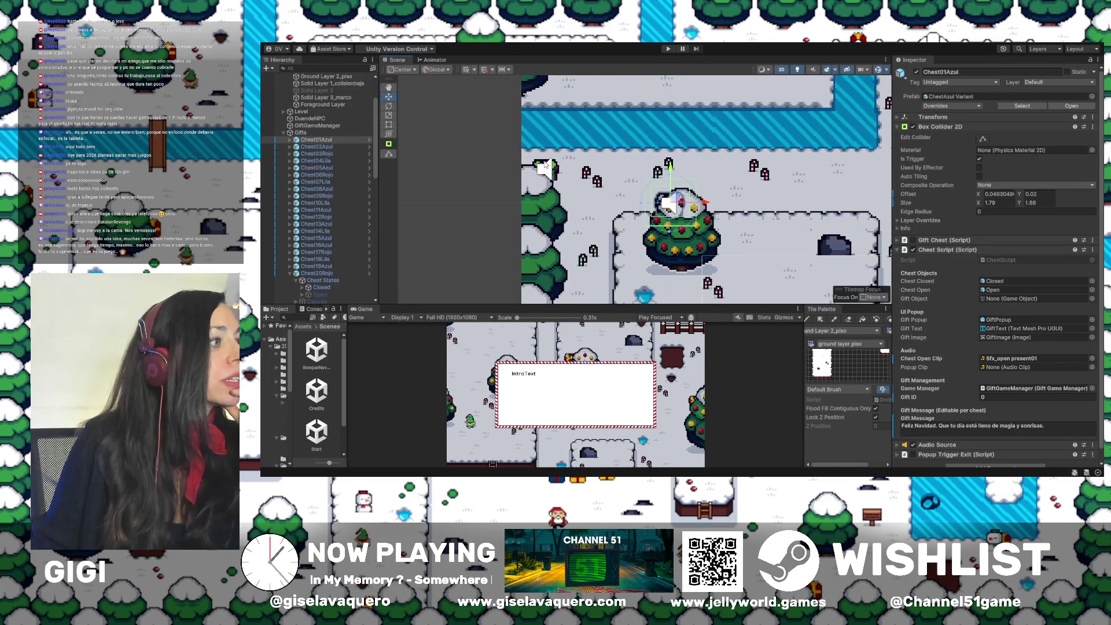
click(542, 168)
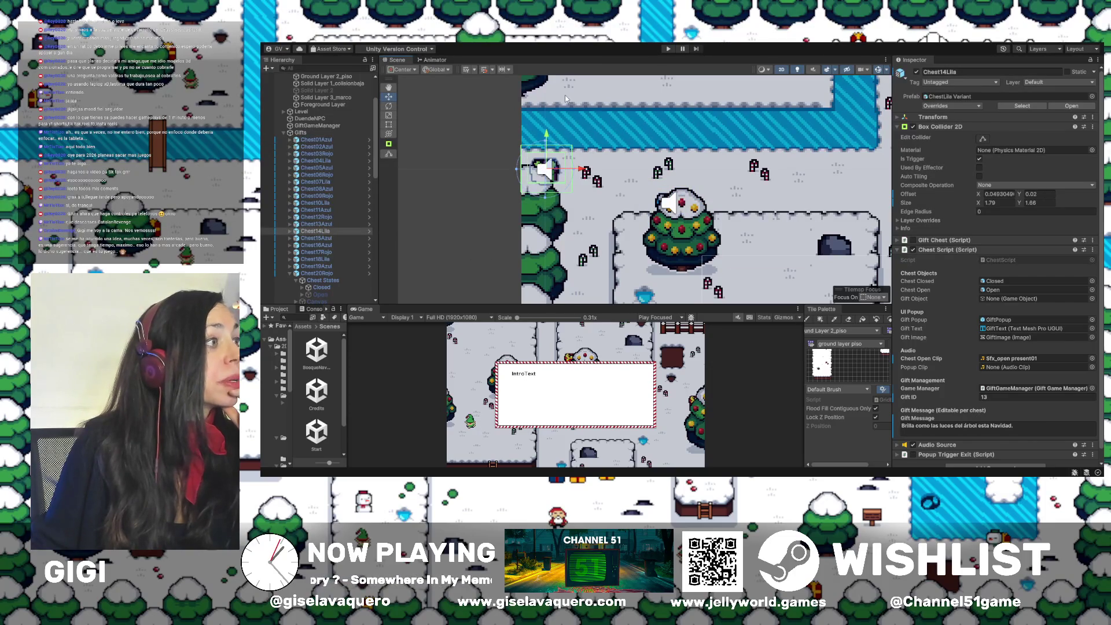
Drag Chest14Lila past the tree, then back down and left onto the snowy tree beside the elf
drag(583, 172, 806, 171)
drag(793, 236, 745, 216)
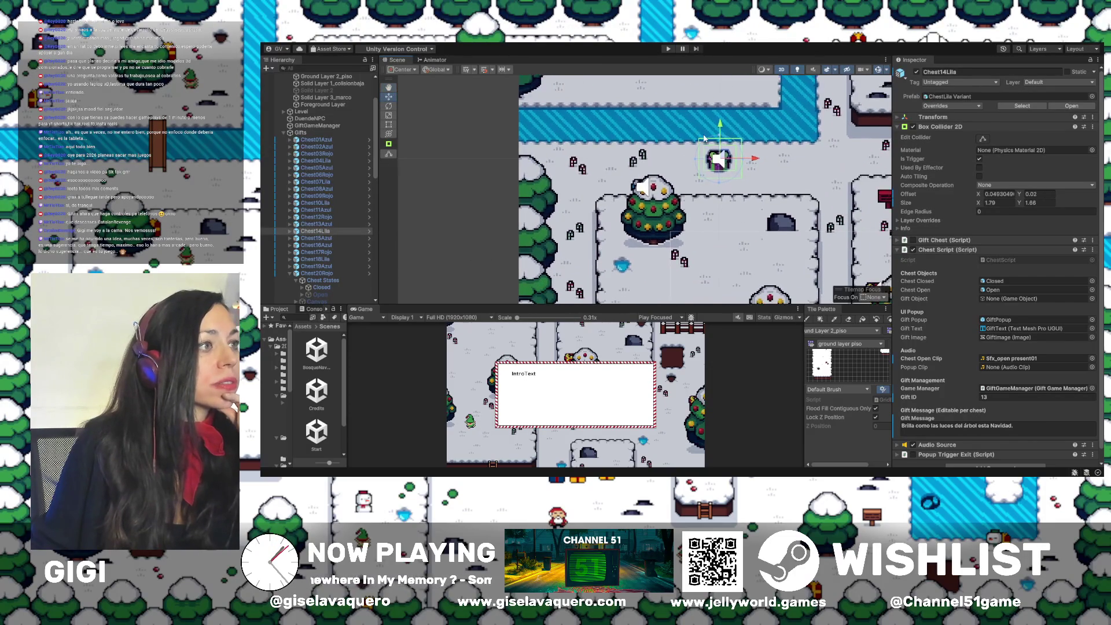
mouse_move(720, 125)
mouse_down()
mouse_move(720, 221)
mouse_move(715, 134)
mouse_move(708, 189)
mouse_up()
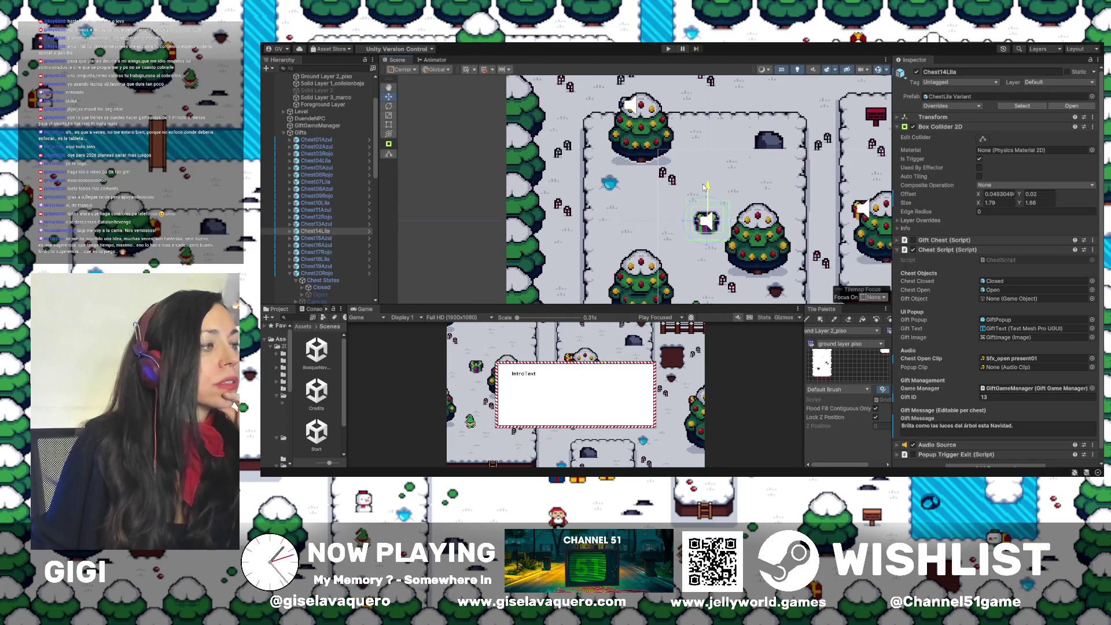
drag(650, 213, 662, 155)
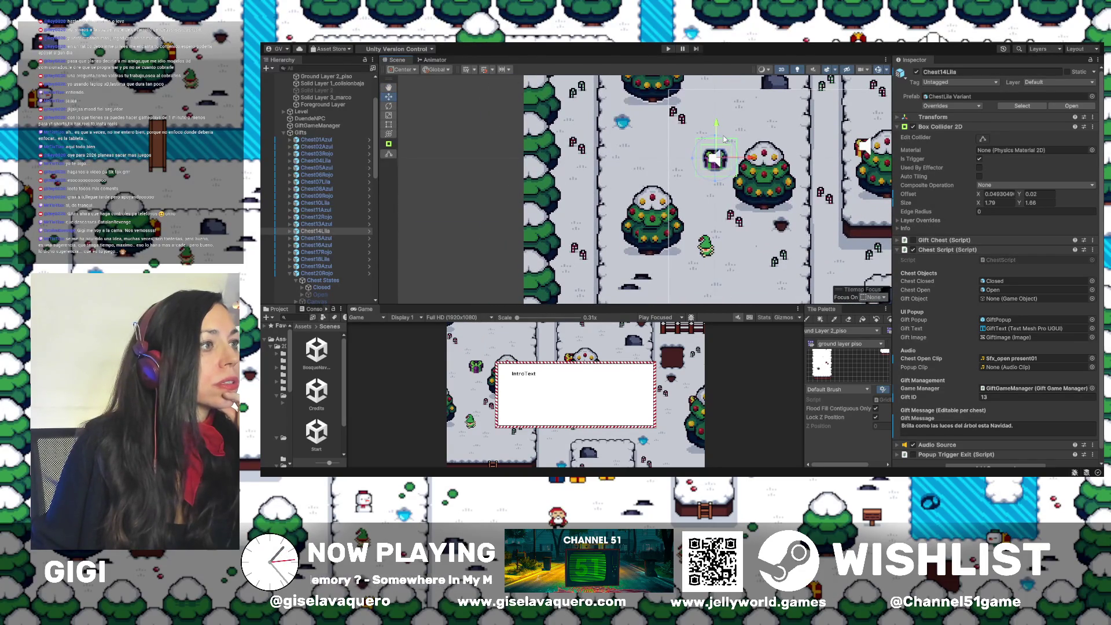
drag(722, 127, 703, 203)
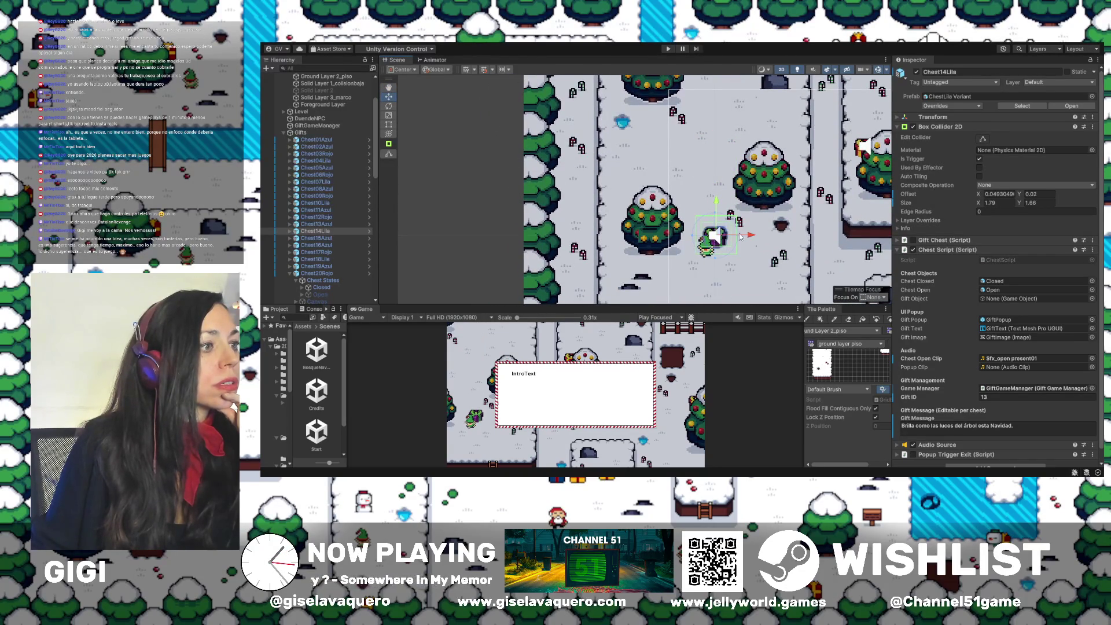
mouse_move(749, 236)
mouse_down()
mouse_move(658, 235)
mouse_move(635, 179)
mouse_move(668, 210)
mouse_move(668, 227)
mouse_up()
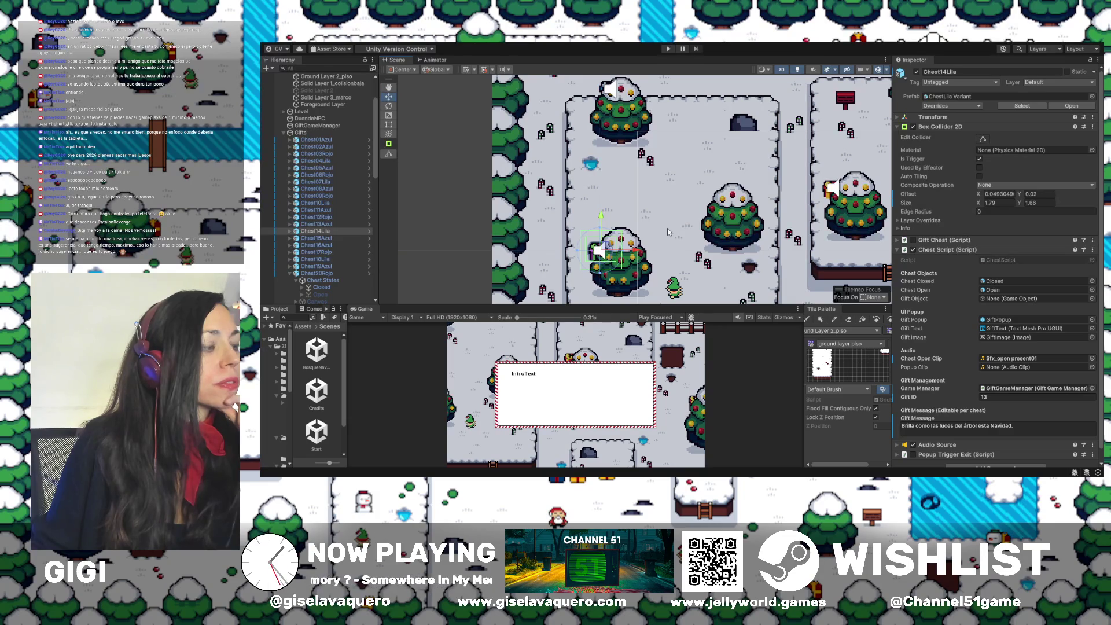
Fine-tune Chest14Lila against the tree's upper left side and select it to show gift ID 13
scroll(668, 228, down, 1)
drag(668, 228, 630, 214)
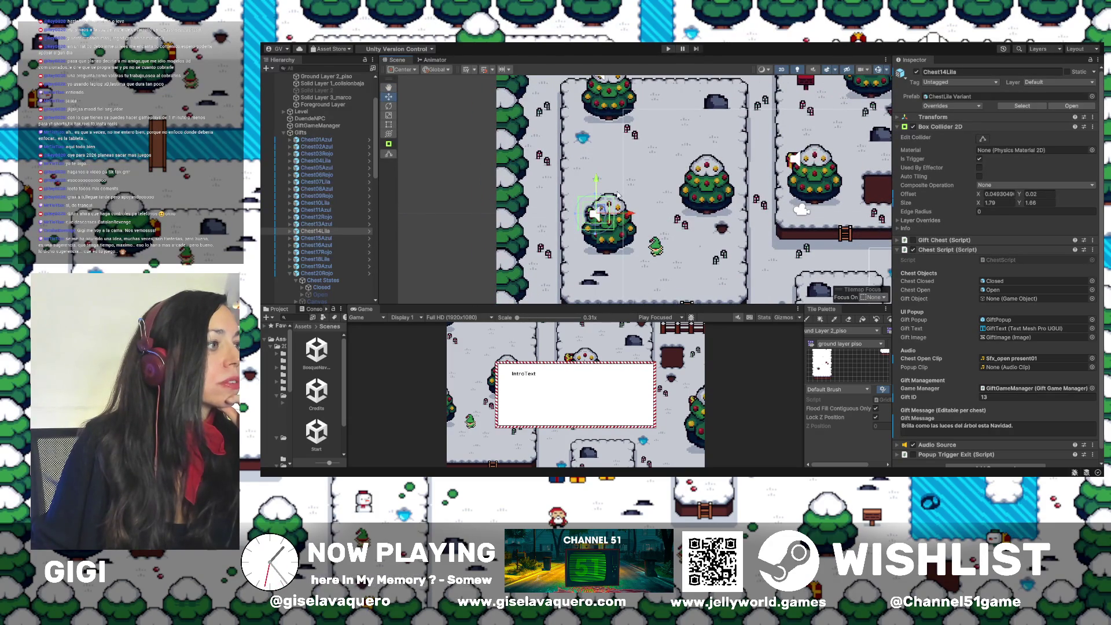
drag(596, 178, 595, 207)
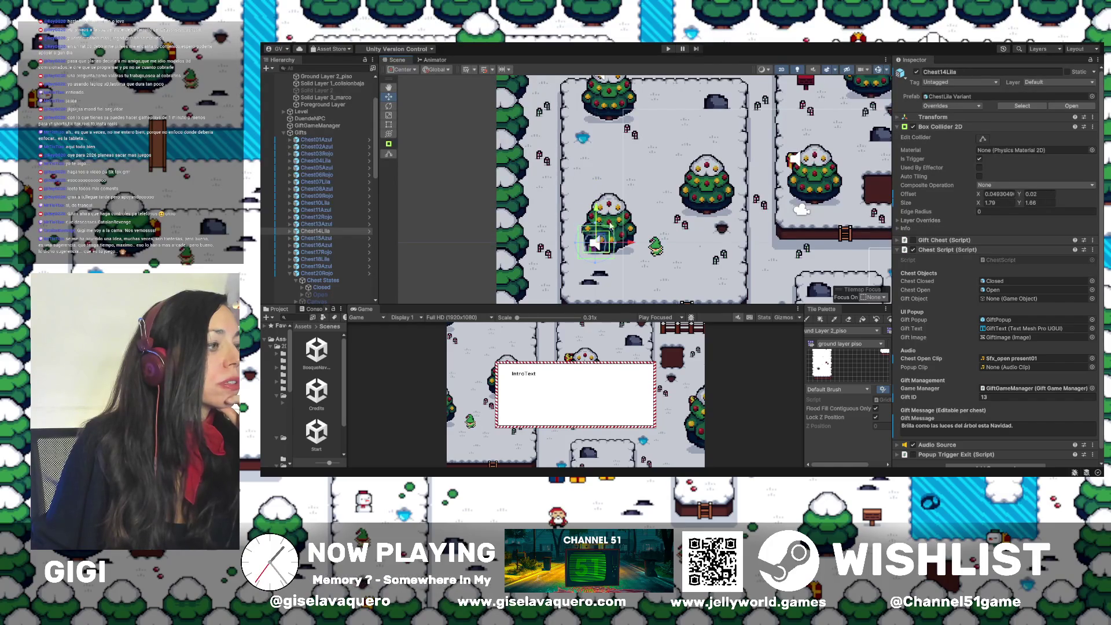
drag(630, 247, 624, 244)
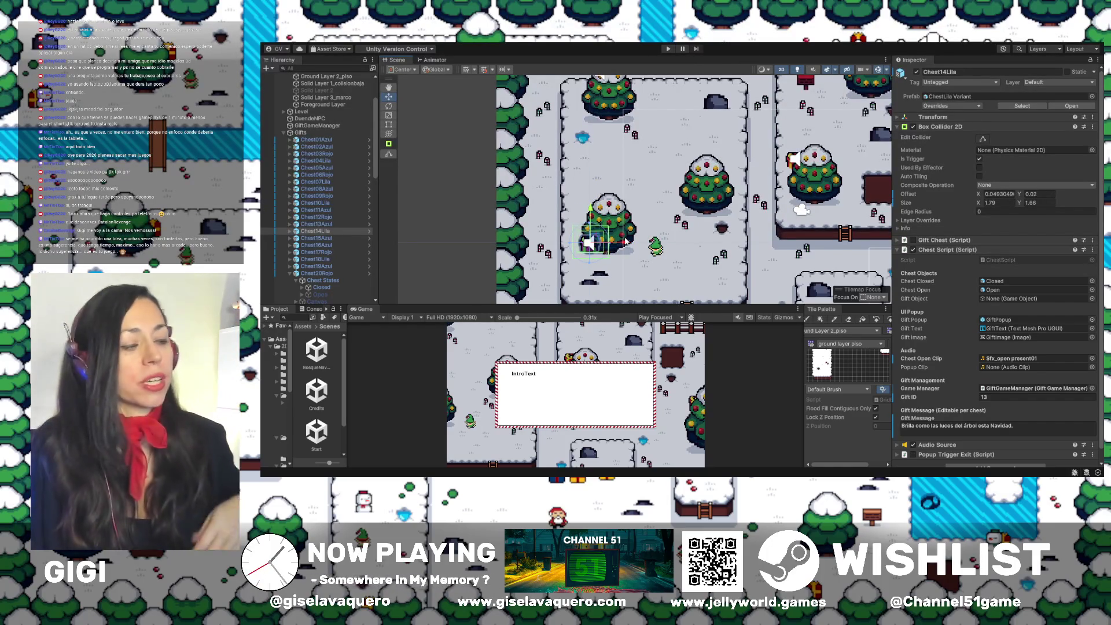
mouse_move(596, 214)
mouse_down()
mouse_move(597, 182)
mouse_move(628, 216)
mouse_move(592, 185)
mouse_up()
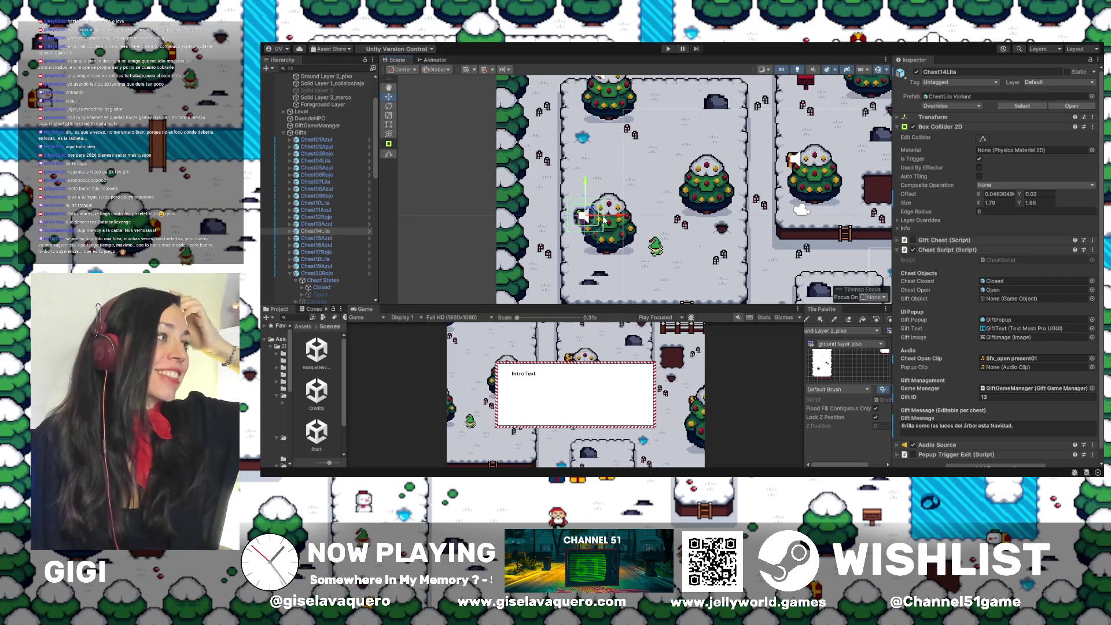
click(295, 232)
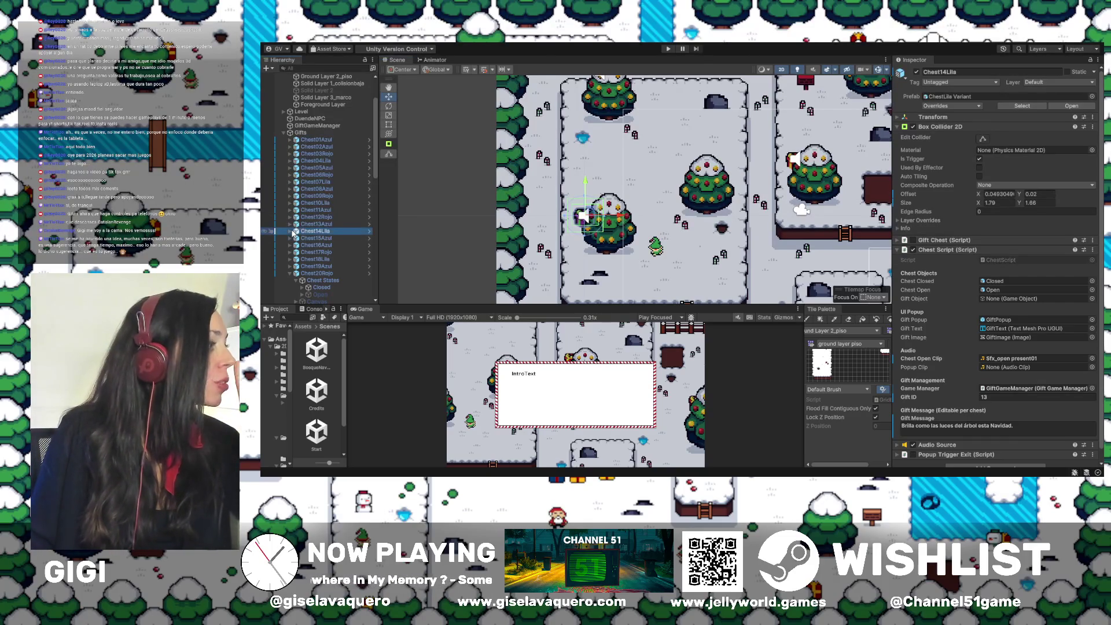
Switch off Chest14Lila's Canvas and switch on its CanvasUI to reveal the Feliz Navidad popup
click(290, 231)
click(316, 245)
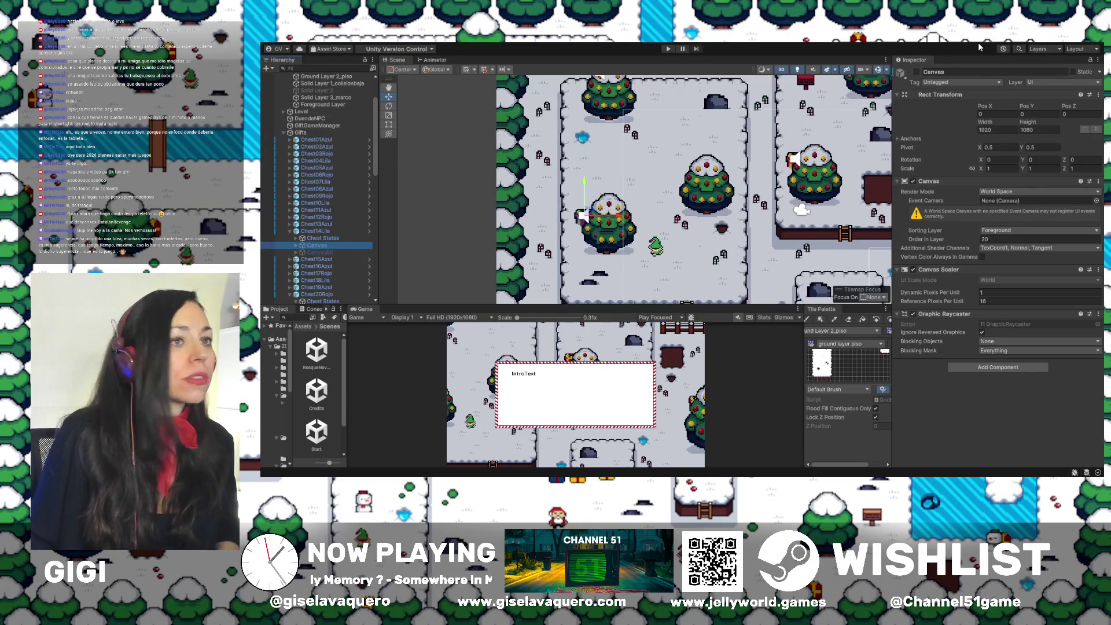
click(913, 71)
click(915, 72)
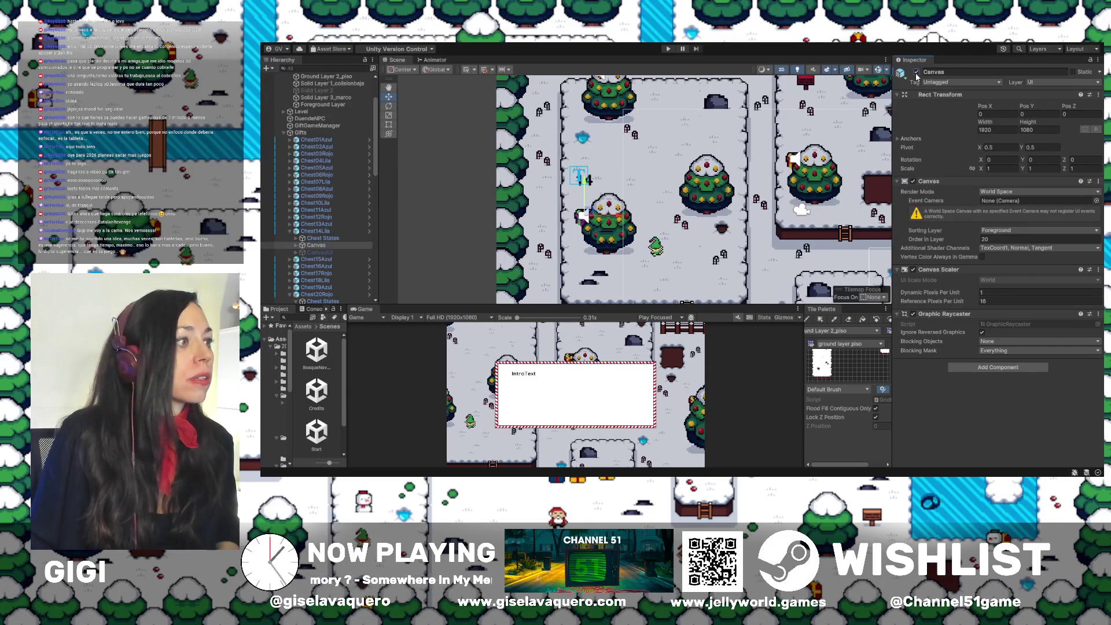
click(916, 73)
click(318, 253)
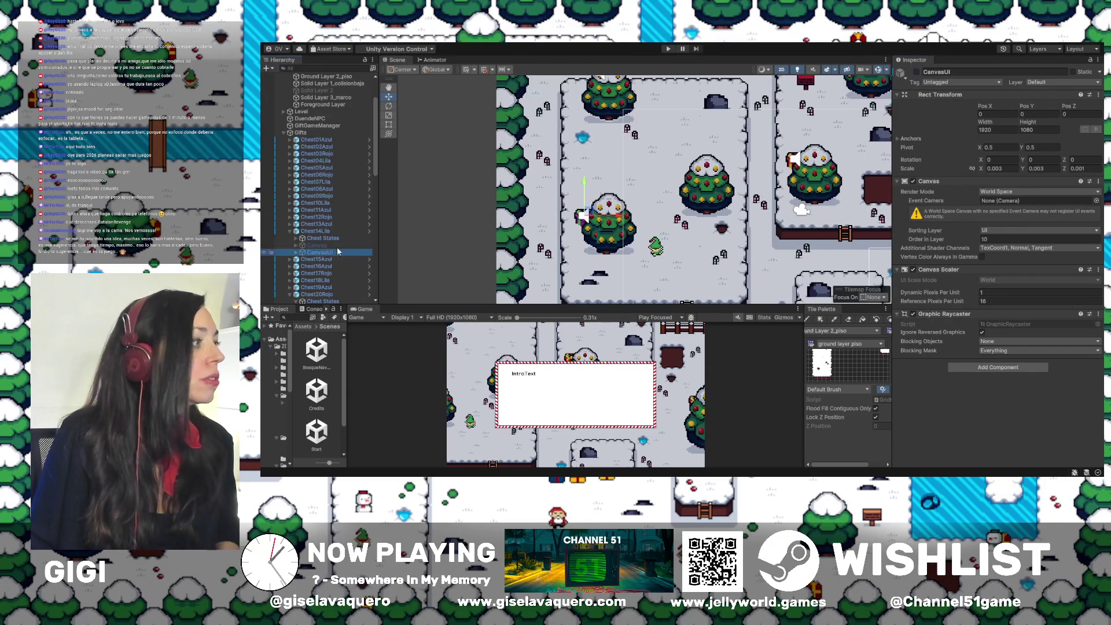
click(917, 72)
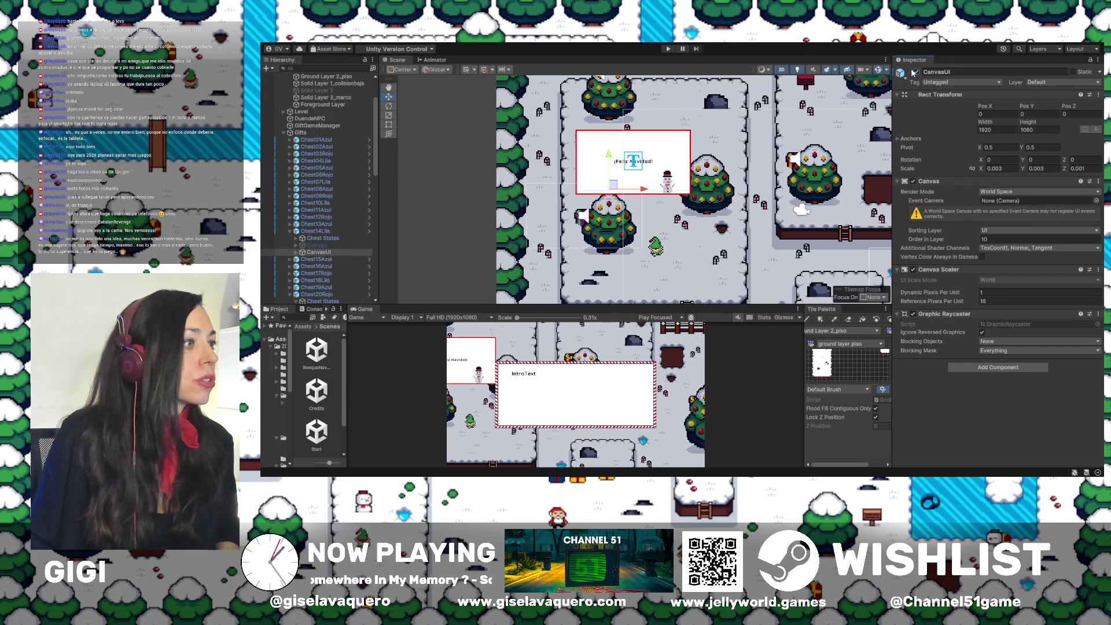
Slide the CanvasUI's GiftPopup further to the left
click(295, 252)
click(322, 259)
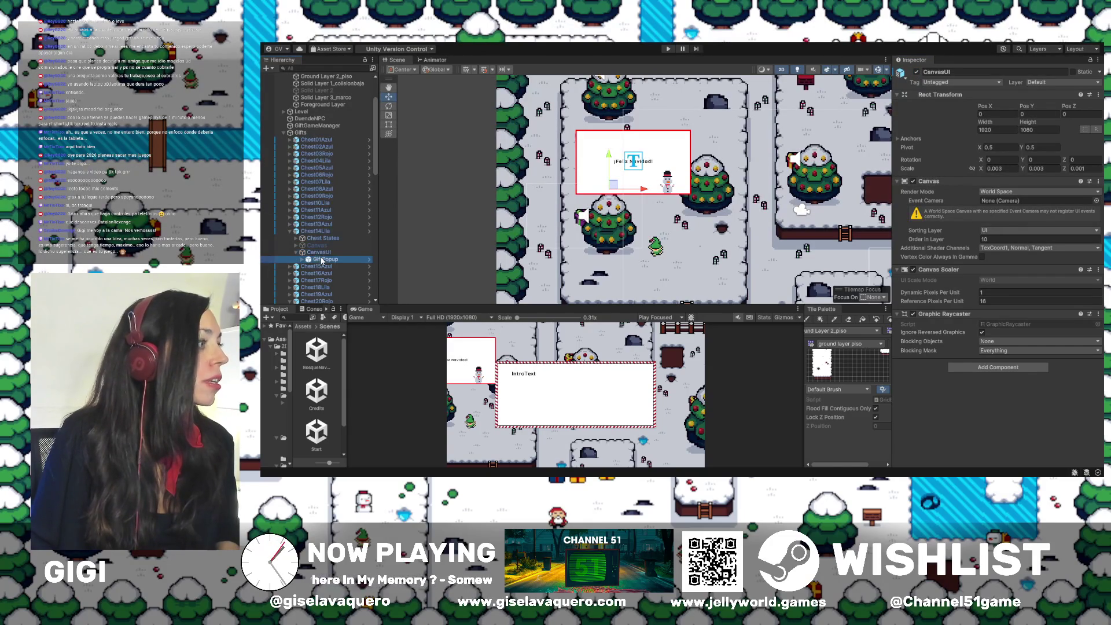
drag(670, 164, 627, 166)
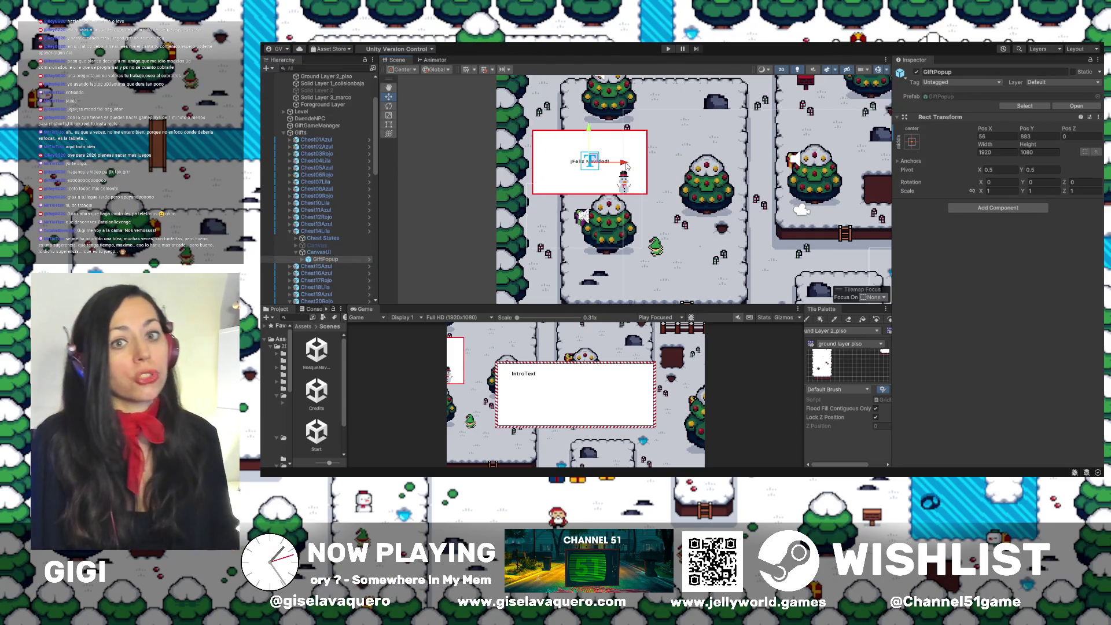
Turn CanvasUI back off and collapse Chest14Lila's children in the Hierarchy
click(313, 231)
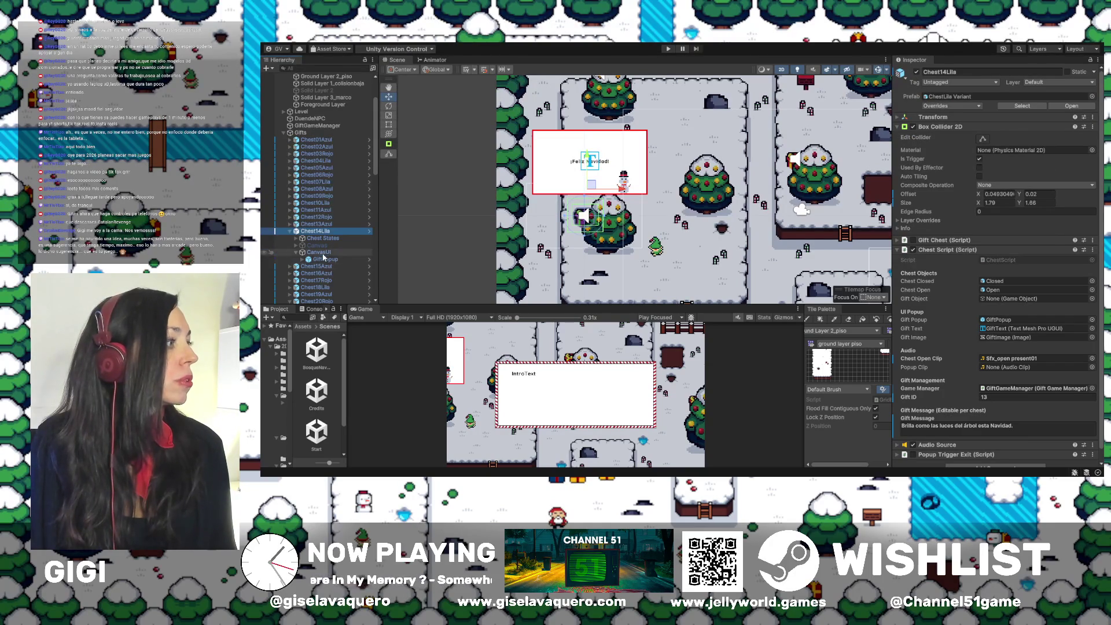
click(319, 252)
click(917, 72)
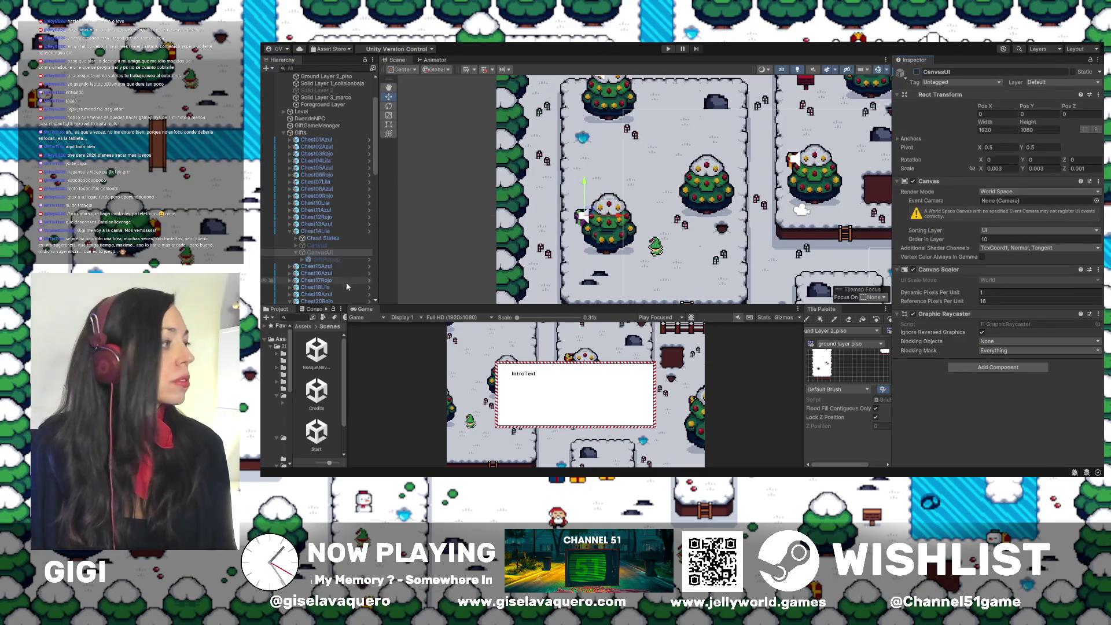
click(295, 252)
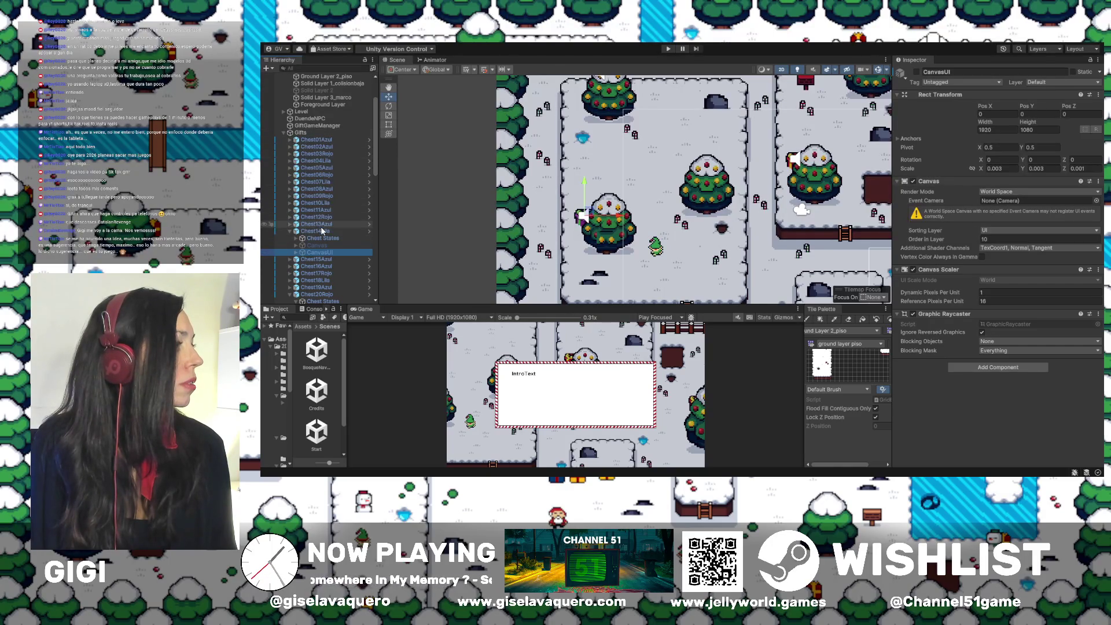
click(289, 231)
Pan the map past the river and select Chest23Rojo, showing Gift ID 22 and its message
scroll(355, 194, down, 5)
scroll(355, 192, up, 10)
mouse_move(744, 204)
mouse_down()
mouse_move(681, 221)
mouse_move(679, 199)
mouse_up()
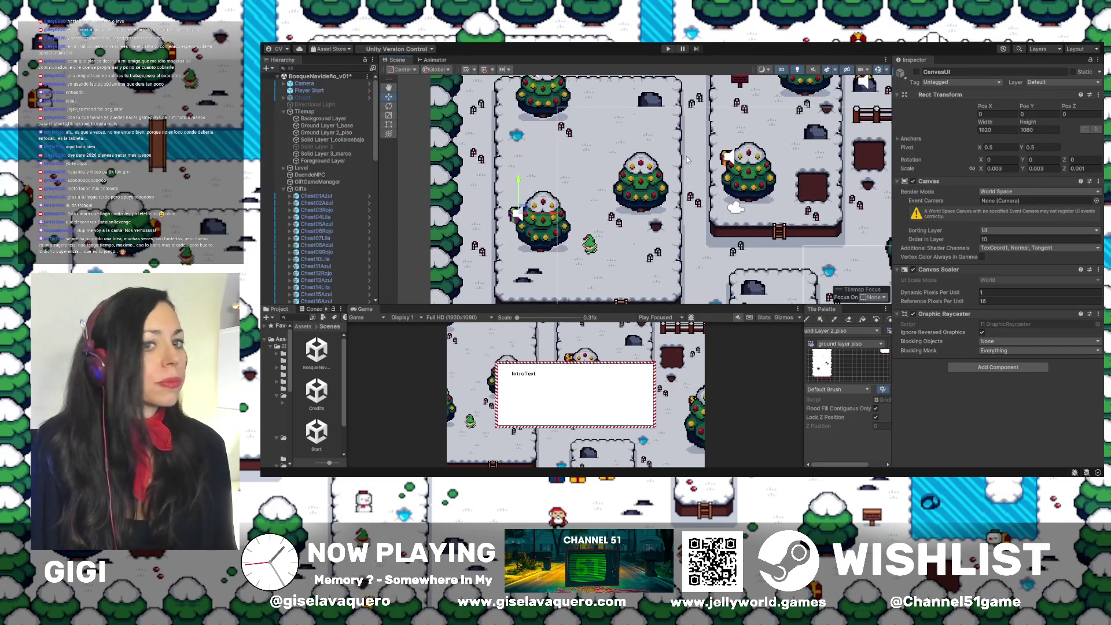
drag(688, 160, 711, 203)
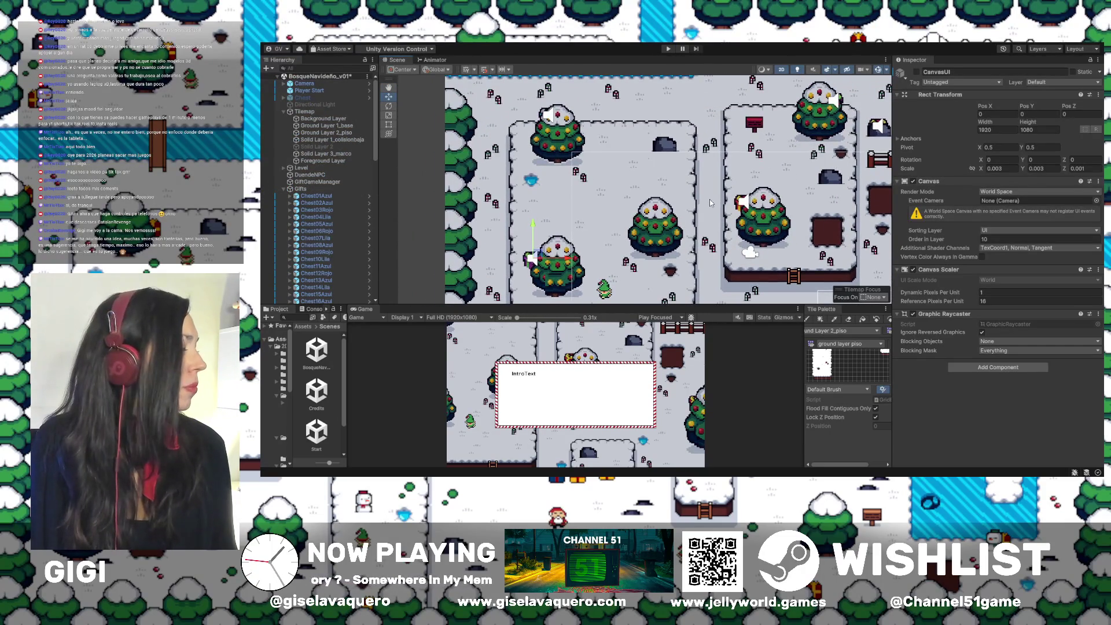
mouse_move(590, 125)
mouse_down()
mouse_move(516, 230)
mouse_move(538, 273)
mouse_up()
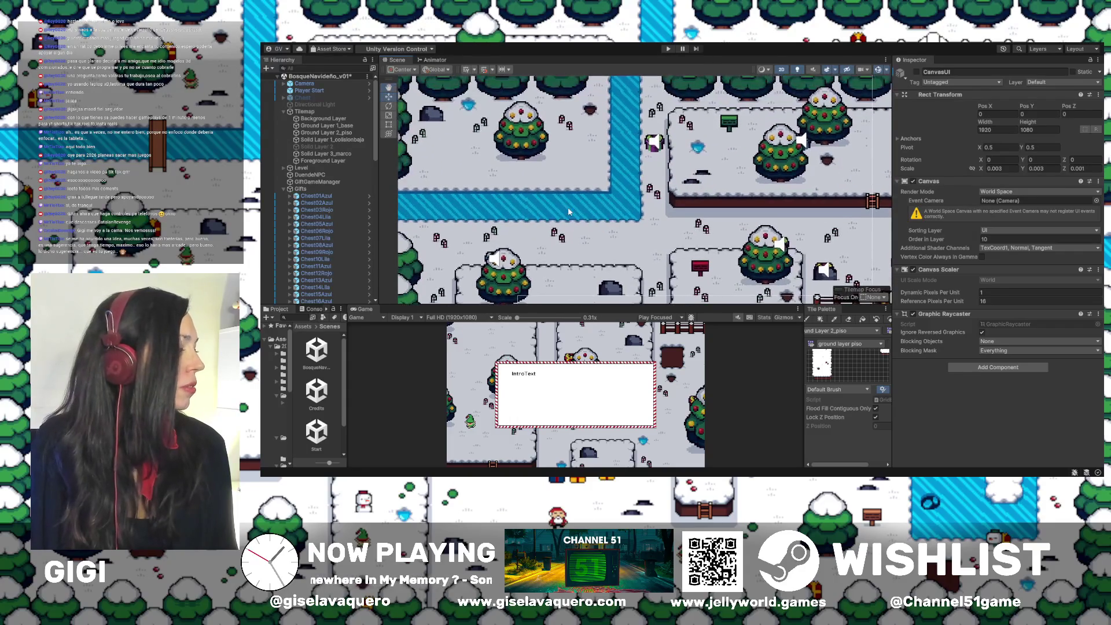
mouse_move(575, 175)
mouse_down()
mouse_move(595, 189)
mouse_move(421, 186)
mouse_move(569, 205)
mouse_move(622, 184)
mouse_move(675, 196)
mouse_move(555, 194)
mouse_up()
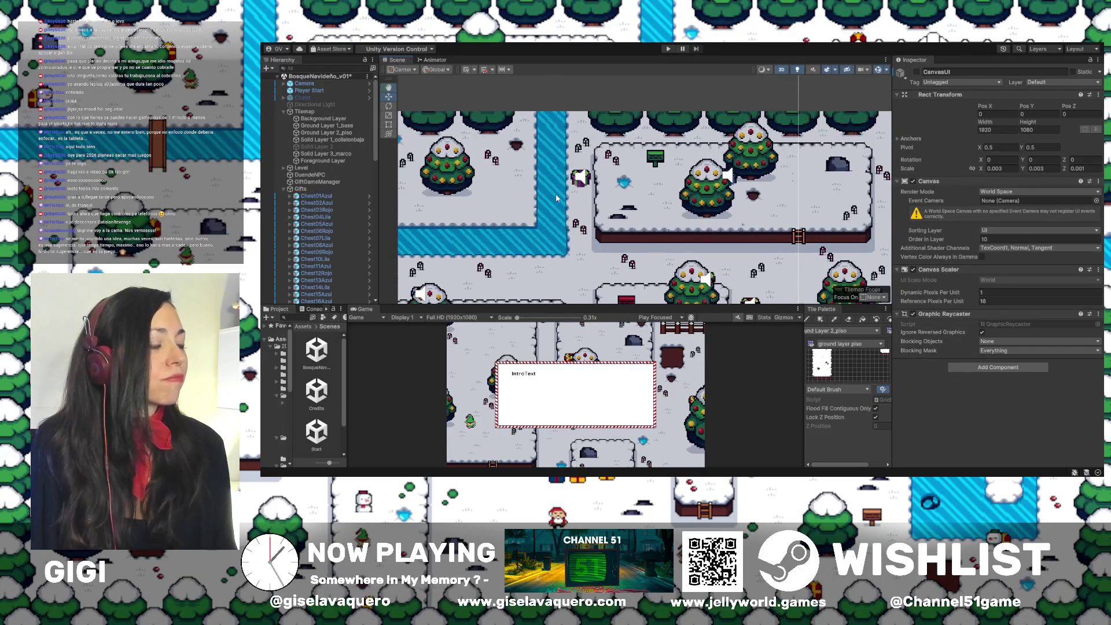
drag(752, 209, 667, 179)
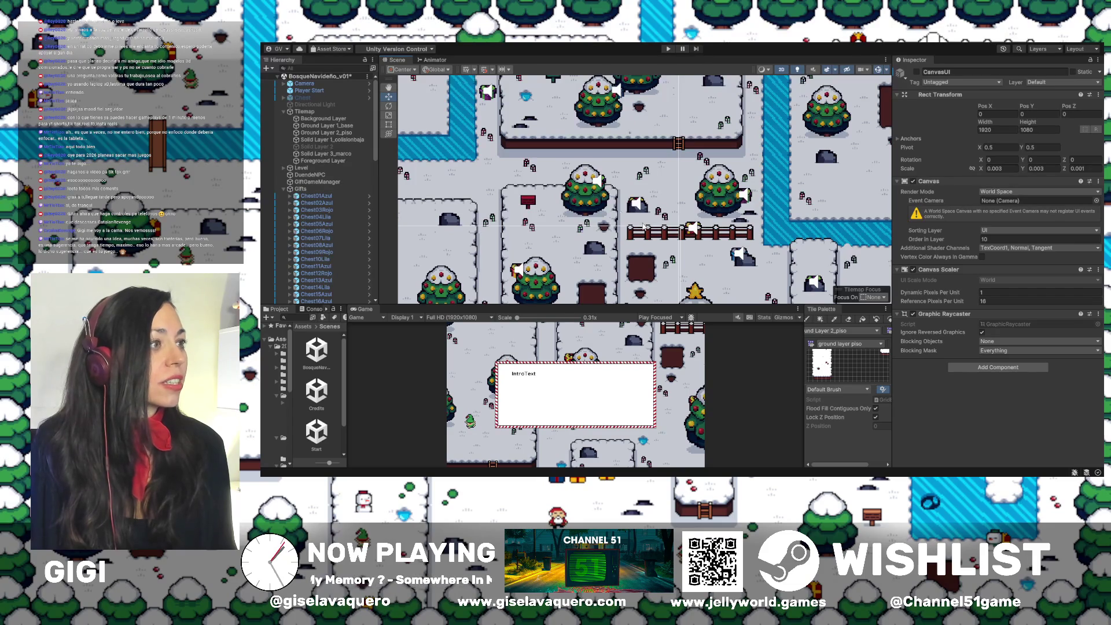
click(636, 203)
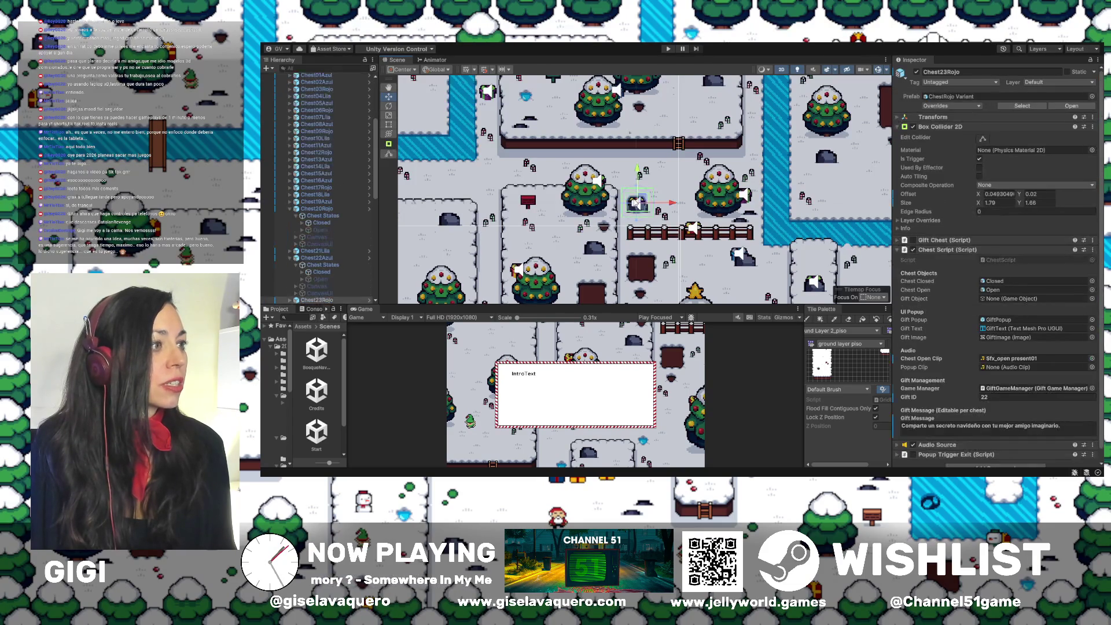
Select Chest21Lila by the big star-topped tree, showing Gift ID 20 and its message
scroll(645, 220, down, 3)
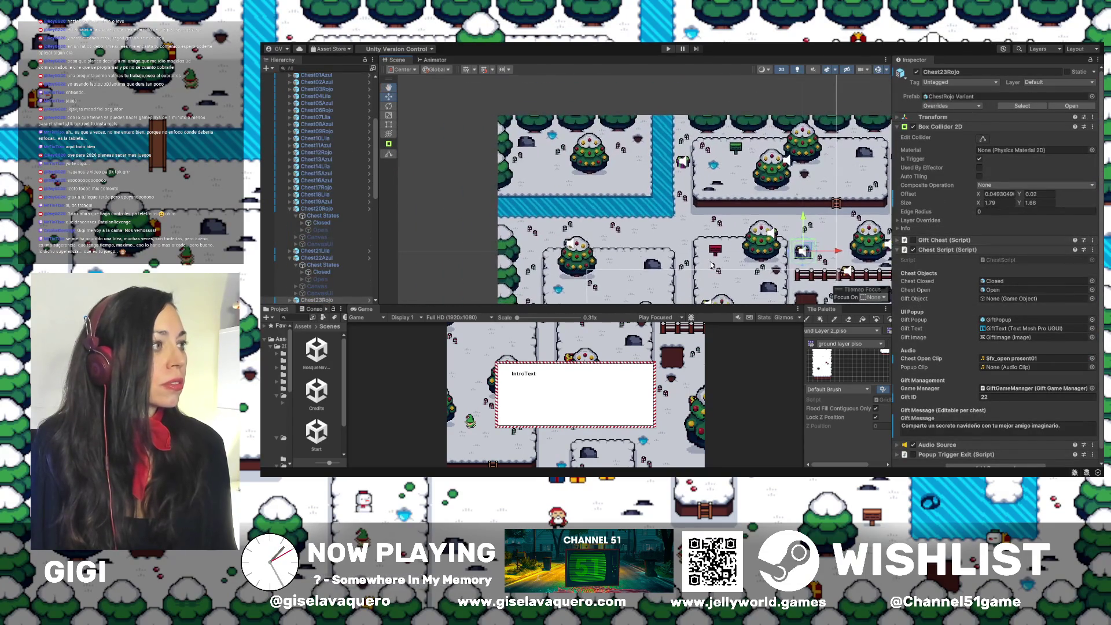
scroll(682, 259, down, 3)
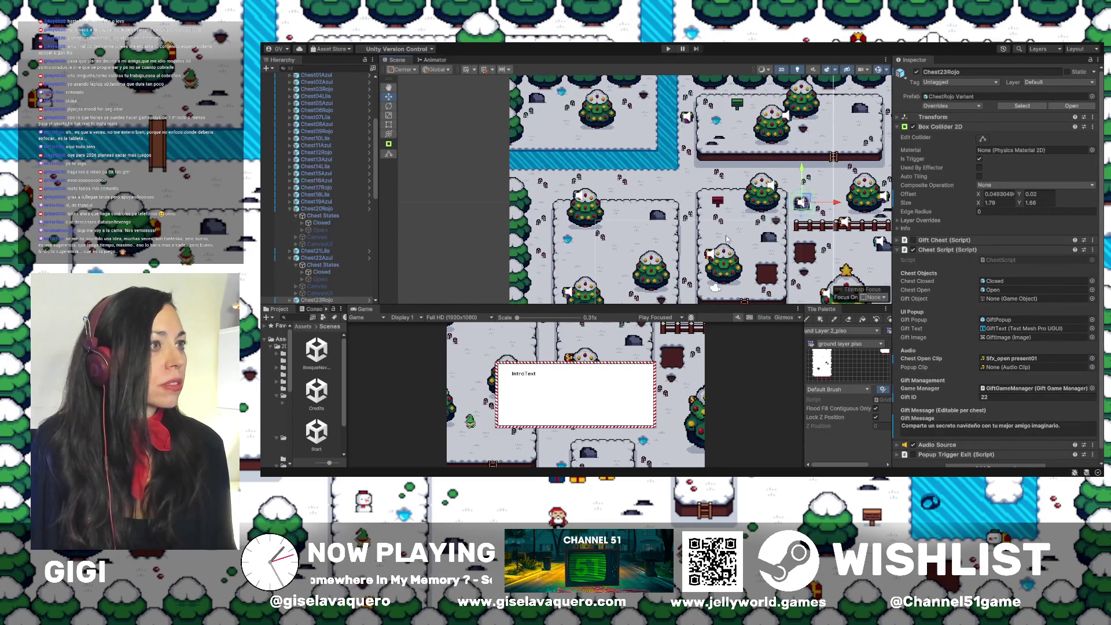
drag(736, 242, 682, 213)
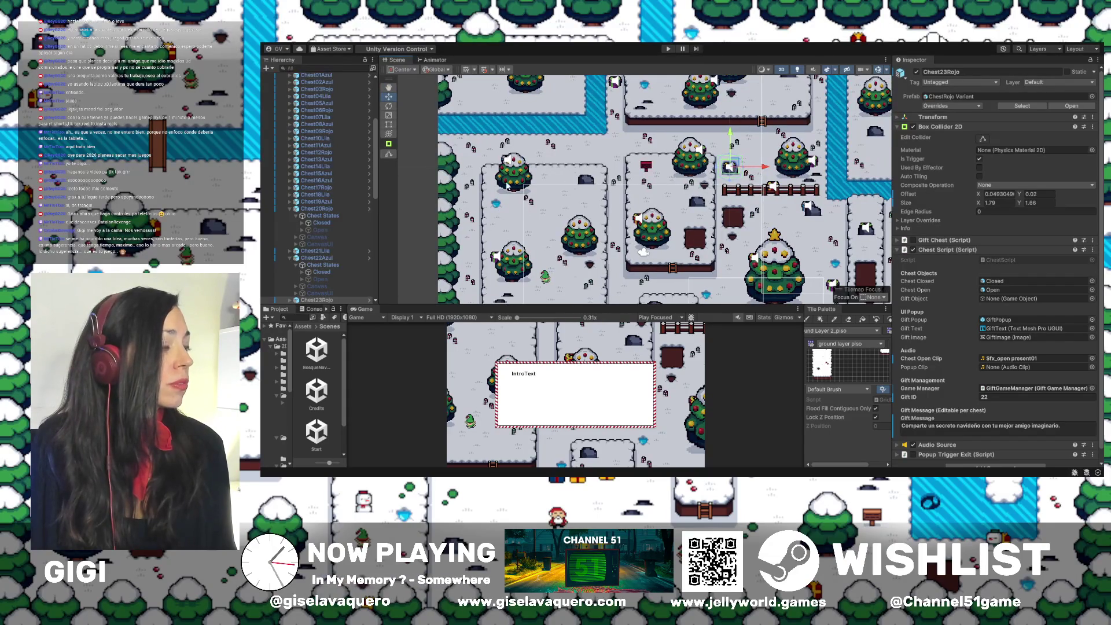
mouse_move(528, 256)
mouse_down()
mouse_move(450, 213)
mouse_move(474, 163)
mouse_up()
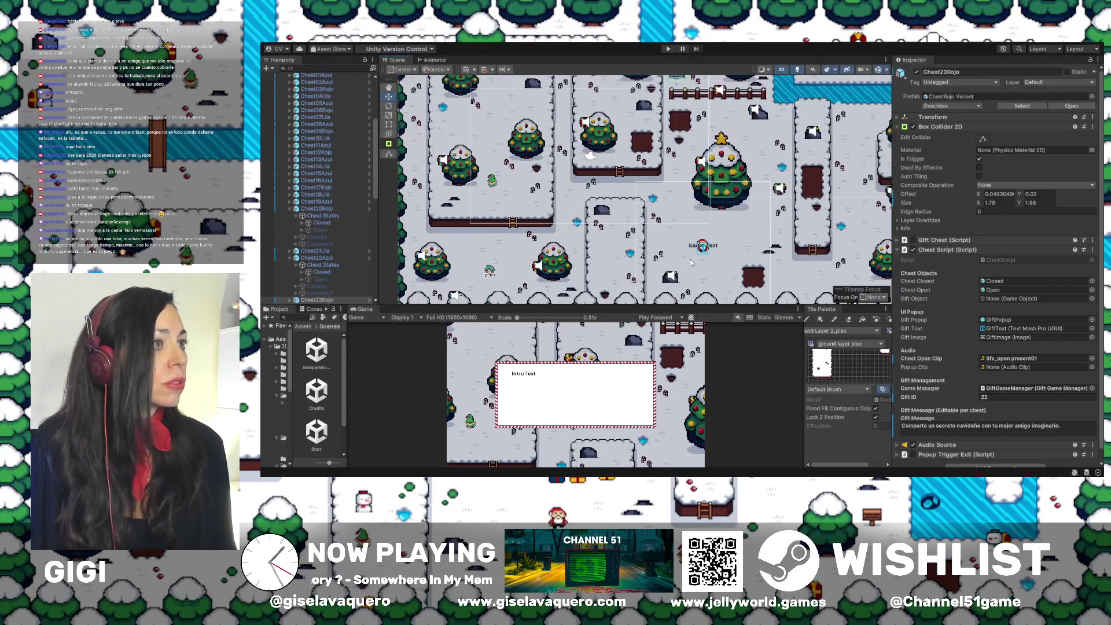
click(778, 191)
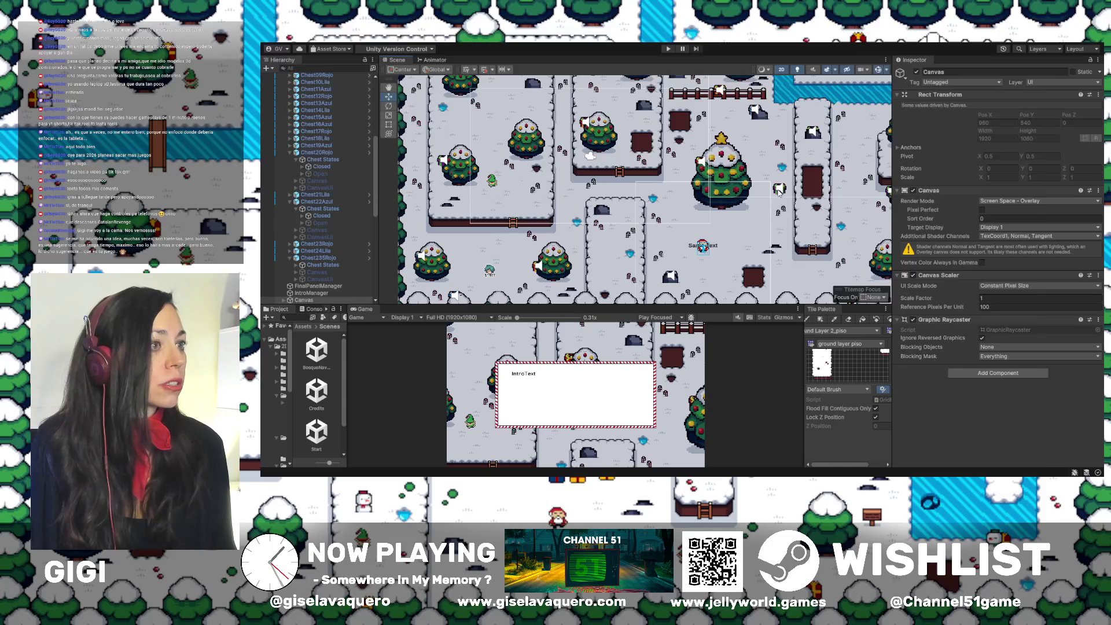
mouse_move(803, 214)
mouse_down()
mouse_move(611, 225)
mouse_move(685, 212)
mouse_move(747, 217)
mouse_up()
mouse_move(650, 248)
mouse_down()
mouse_move(749, 211)
mouse_move(731, 276)
mouse_up()
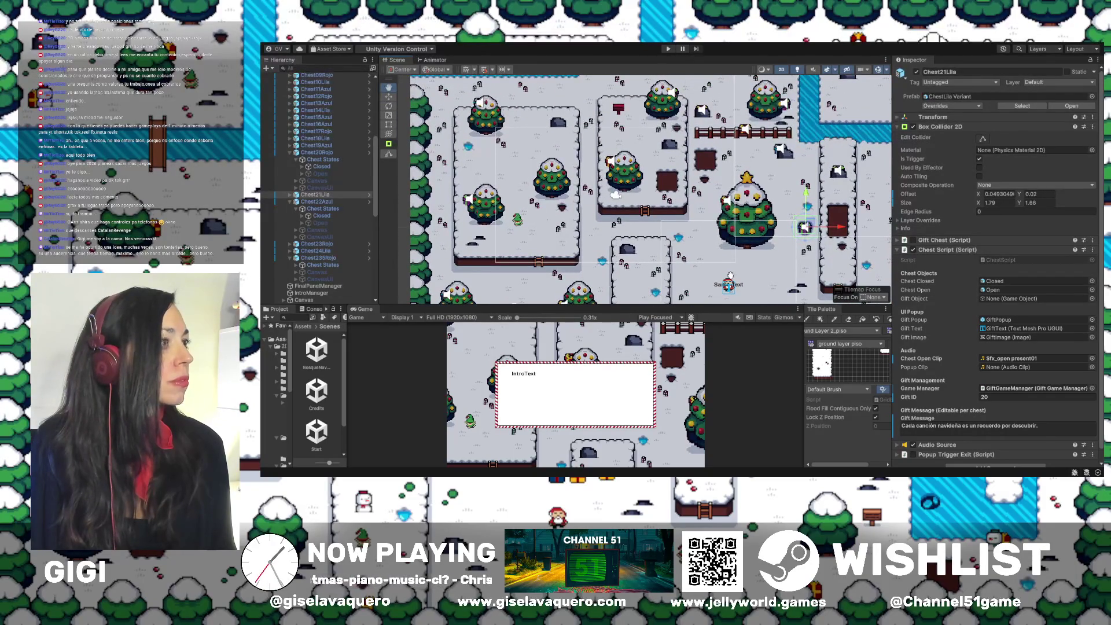